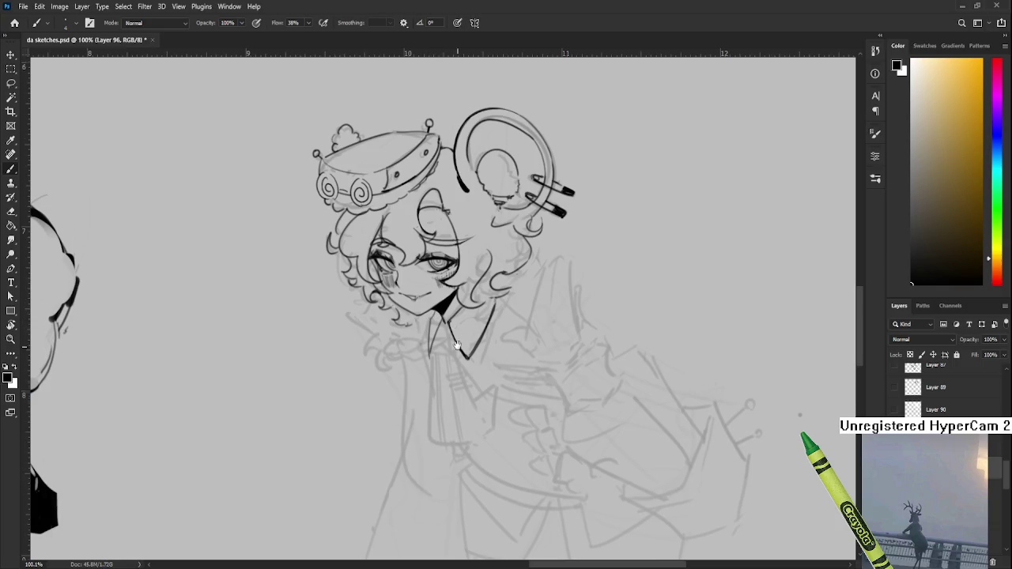
Ink the collar's left edge and the tie's long left outline, redrawing it once
{"action": "left_click_drag", "start_coordinate": [443, 319], "coordinate": [440, 312]}
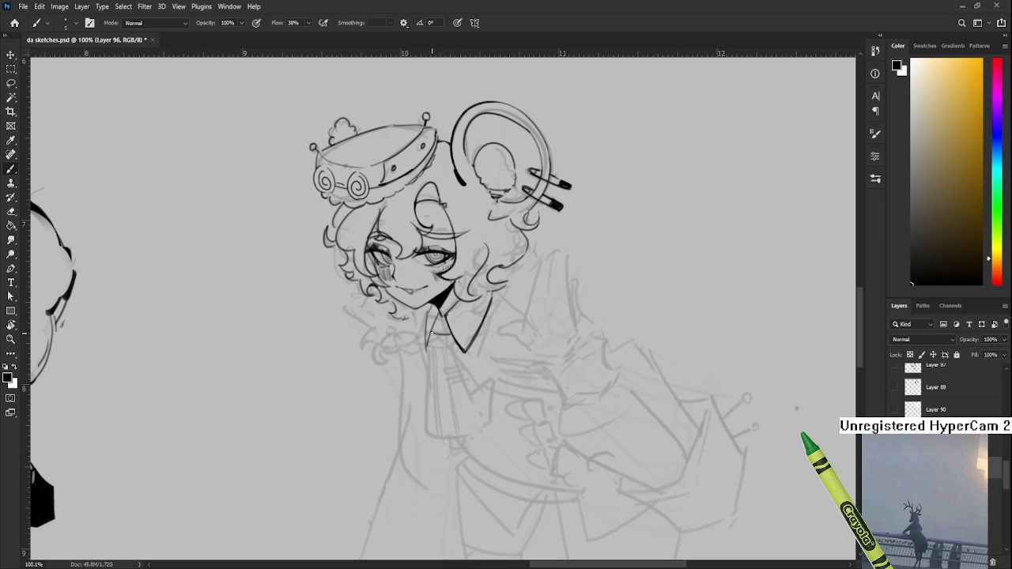
{"action": "mouse_move", "coordinate": [430, 332]}
{"action": "left_mouse_down"}
{"action": "mouse_move", "coordinate": [434, 359]}
{"action": "mouse_move", "coordinate": [451, 356]}
{"action": "left_mouse_up"}
{"action": "scroll", "coordinate": [451, 357], "scroll_direction": "down", "scroll_amount": 2}
{"action": "left_click_drag", "start_coordinate": [430, 315], "coordinate": [427, 386]}
{"action": "key", "text": "ctrl+z"}
{"action": "key", "text": "ctrl+z"}
{"action": "mouse_move", "coordinate": [432, 318]}
{"action": "left_mouse_down"}
{"action": "mouse_move", "coordinate": [427, 387]}
{"action": "mouse_move", "coordinate": [474, 393]}
{"action": "left_mouse_up"}
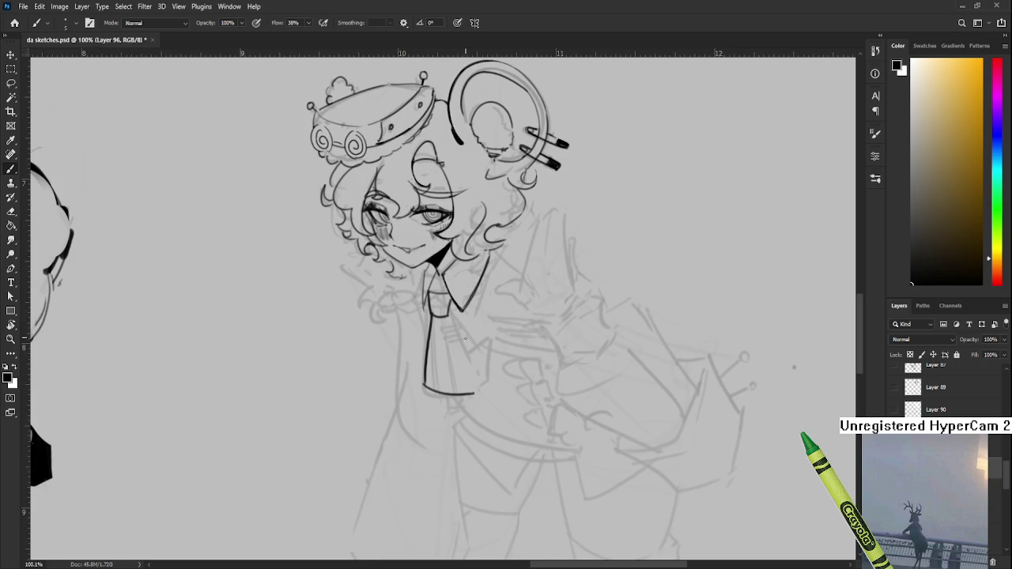
Ink the tie's right edge and pointed bottom, then paste the IMG_2493 picture onto the canvas
{"action": "left_click_drag", "start_coordinate": [465, 338], "coordinate": [473, 382]}
{"action": "key", "text": "ctrl+z"}
{"action": "left_click_drag", "start_coordinate": [446, 313], "coordinate": [475, 387]}
{"action": "left_click_drag", "start_coordinate": [475, 341], "coordinate": [475, 325]}
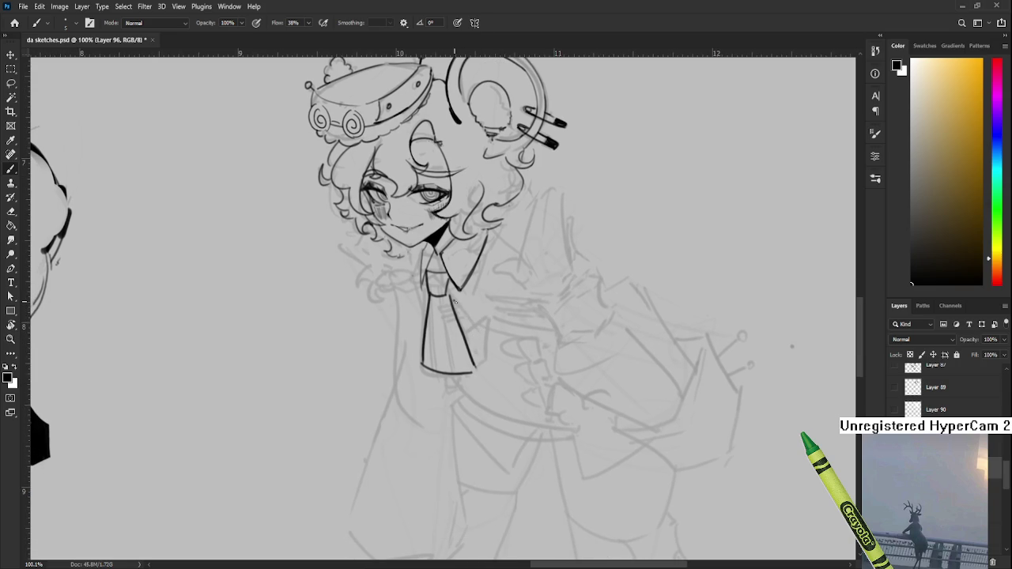
{"action": "mouse_move", "coordinate": [455, 302]}
{"action": "left_mouse_down"}
{"action": "mouse_move", "coordinate": [489, 320]}
{"action": "mouse_move", "coordinate": [473, 321]}
{"action": "left_mouse_up"}
{"action": "key", "text": "ctrl+z"}
{"action": "left_click_drag", "start_coordinate": [489, 320], "coordinate": [476, 371]}
{"action": "key", "text": "ctrl+v"}
Shrink the pasted IMG_2493 picture to about 34%, position it among the drawings, and commit
{"action": "scroll", "coordinate": [506, 316], "scroll_direction": "down", "scroll_amount": 10}
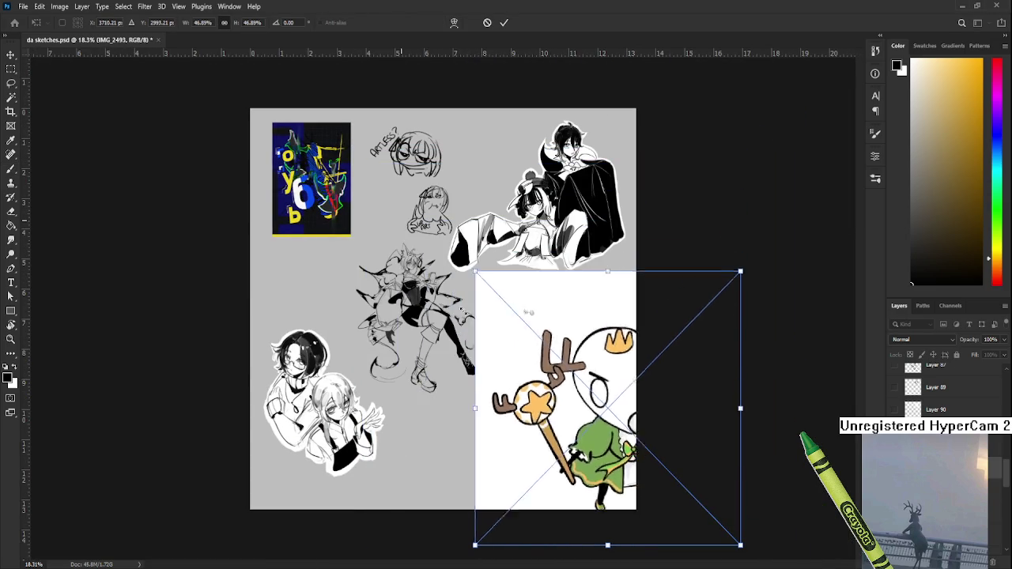
{"action": "left_click_drag", "start_coordinate": [355, 148], "coordinate": [553, 354]}
{"action": "left_click_drag", "start_coordinate": [649, 448], "coordinate": [457, 381]}
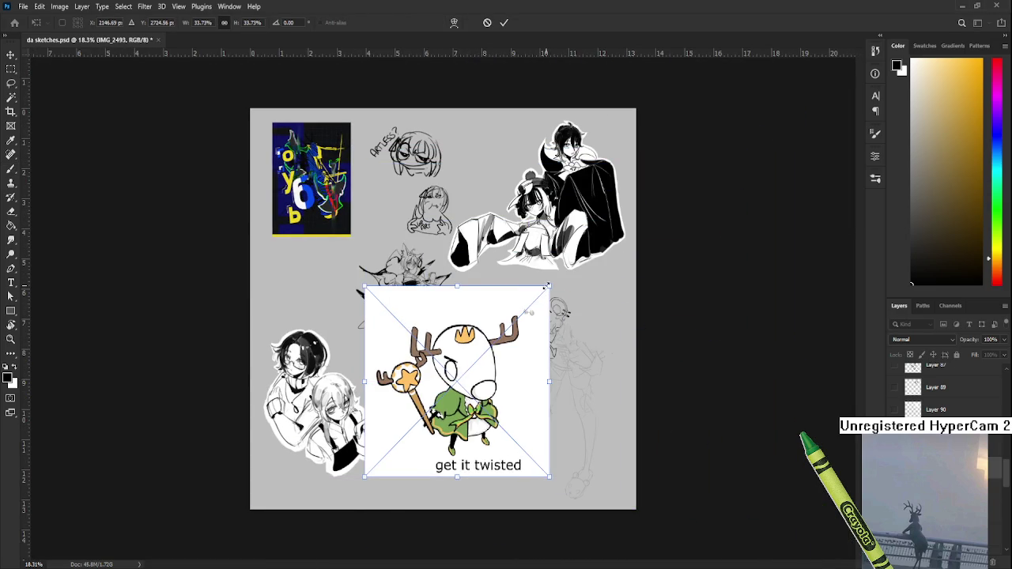
{"action": "left_click_drag", "start_coordinate": [549, 286], "coordinate": [497, 343]}
{"action": "left_click_drag", "start_coordinate": [492, 398], "coordinate": [477, 385]}
{"action": "key", "text": "Return"}
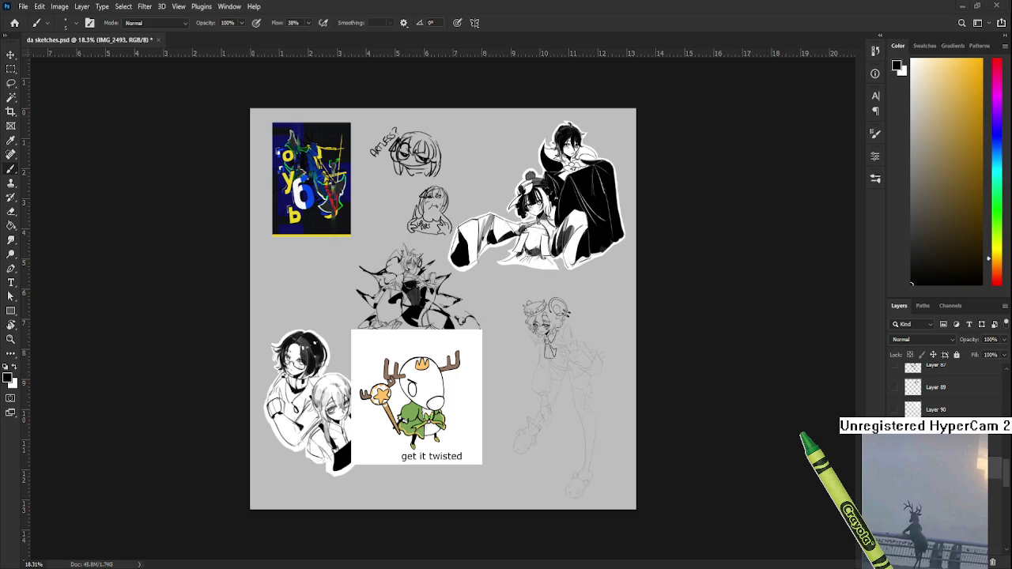
{"action": "scroll", "coordinate": [431, 364], "scroll_direction": "up", "scroll_amount": 5}
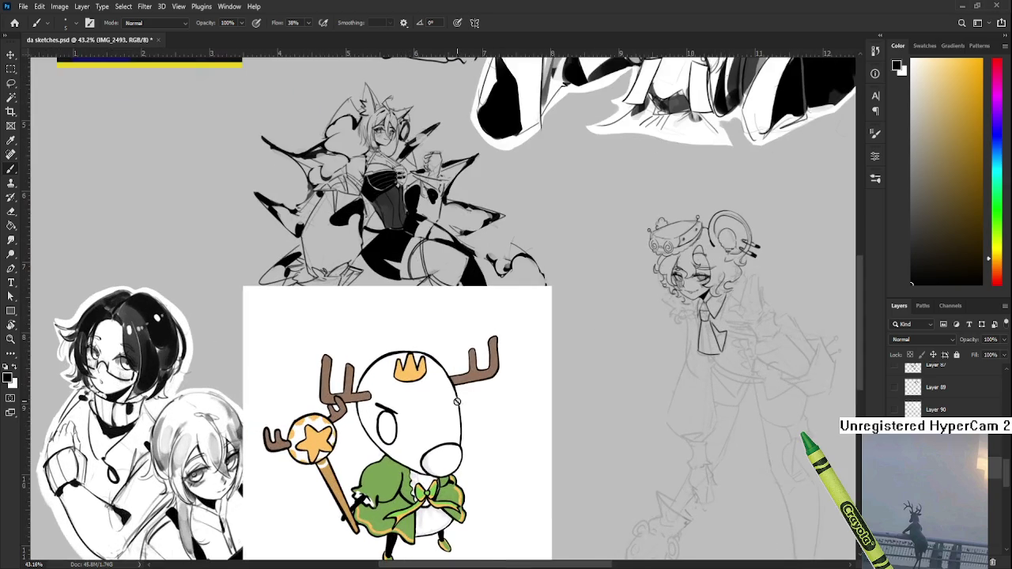
Delete the 'get it twisted' picture and zoom back in on the crowned character's sketch
{"action": "scroll", "coordinate": [449, 462], "scroll_direction": "down", "scroll_amount": 3}
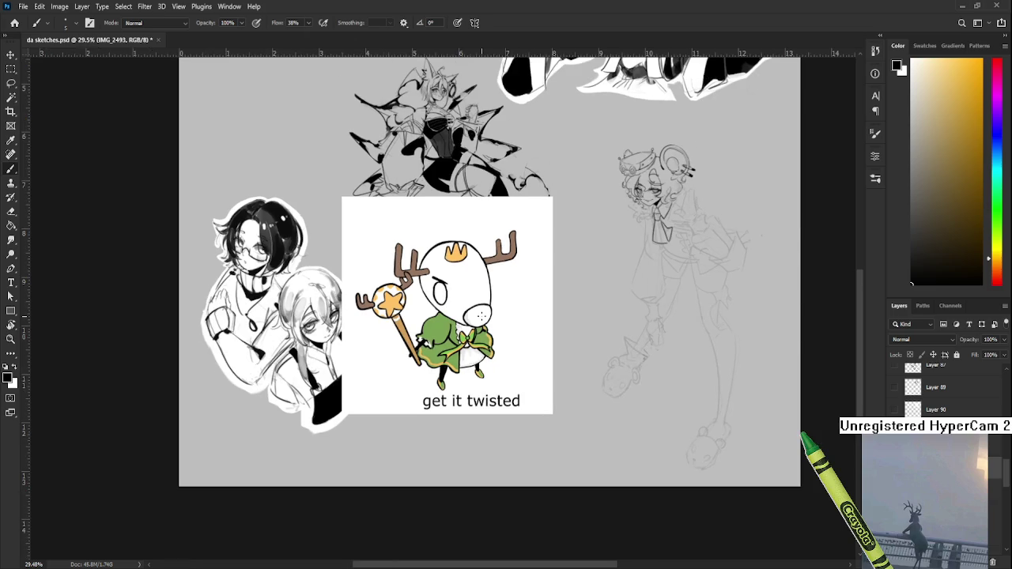
{"action": "scroll", "coordinate": [480, 321], "scroll_direction": "up", "scroll_amount": 2}
{"action": "scroll", "coordinate": [480, 321], "scroll_direction": "down", "scroll_amount": 2}
{"action": "scroll", "coordinate": [480, 320], "scroll_direction": "down", "scroll_amount": 1}
{"action": "scroll", "coordinate": [480, 318], "scroll_direction": "up", "scroll_amount": 1}
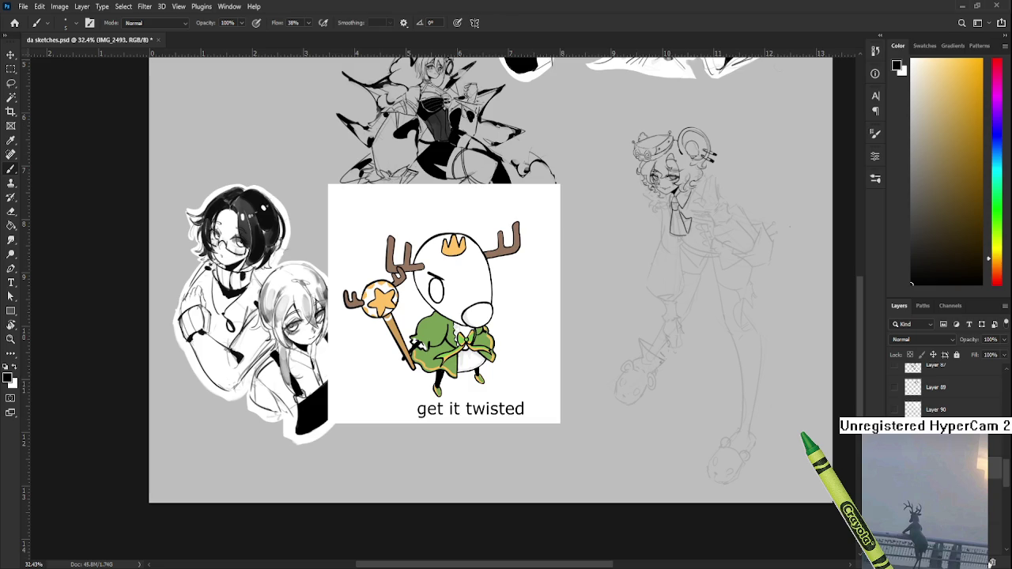
{"action": "key", "text": "Delete"}
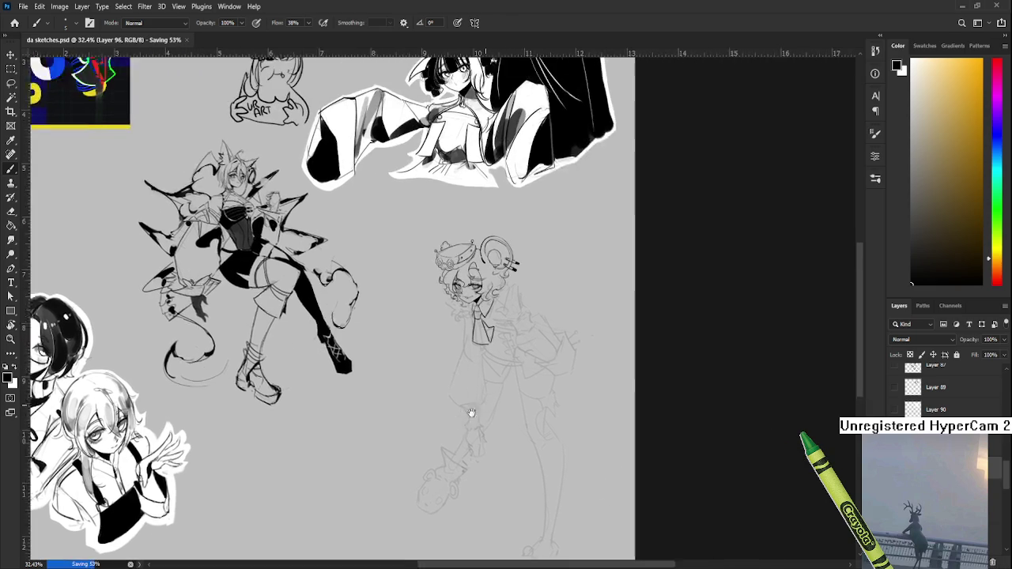
{"action": "scroll", "coordinate": [611, 431], "scroll_direction": "up", "scroll_amount": 2}
{"action": "left_click_drag", "start_coordinate": [411, 443], "coordinate": [436, 362]}
{"action": "scroll", "coordinate": [437, 362], "scroll_direction": "up", "scroll_amount": 1}
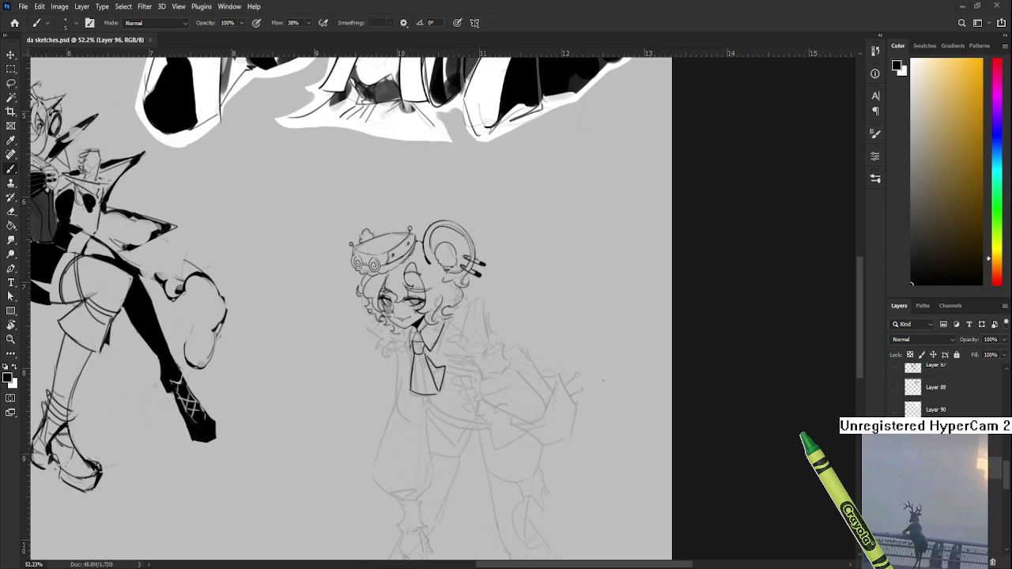
{"action": "scroll", "coordinate": [432, 316], "scroll_direction": "down", "scroll_amount": 3}
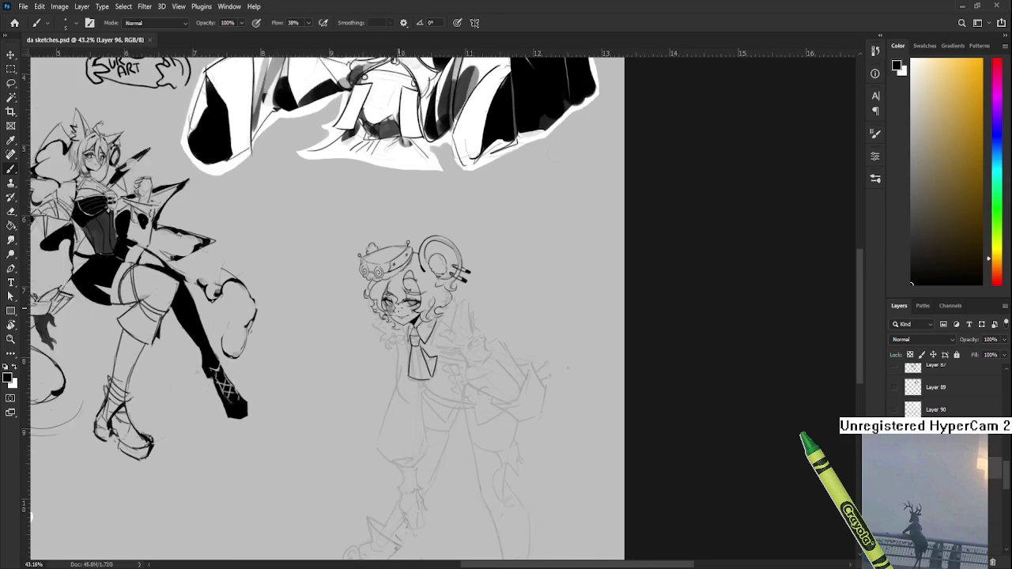
{"action": "scroll", "coordinate": [432, 317], "scroll_direction": "up", "scroll_amount": 4}
{"action": "scroll", "coordinate": [408, 373], "scroll_direction": "up", "scroll_amount": 1}
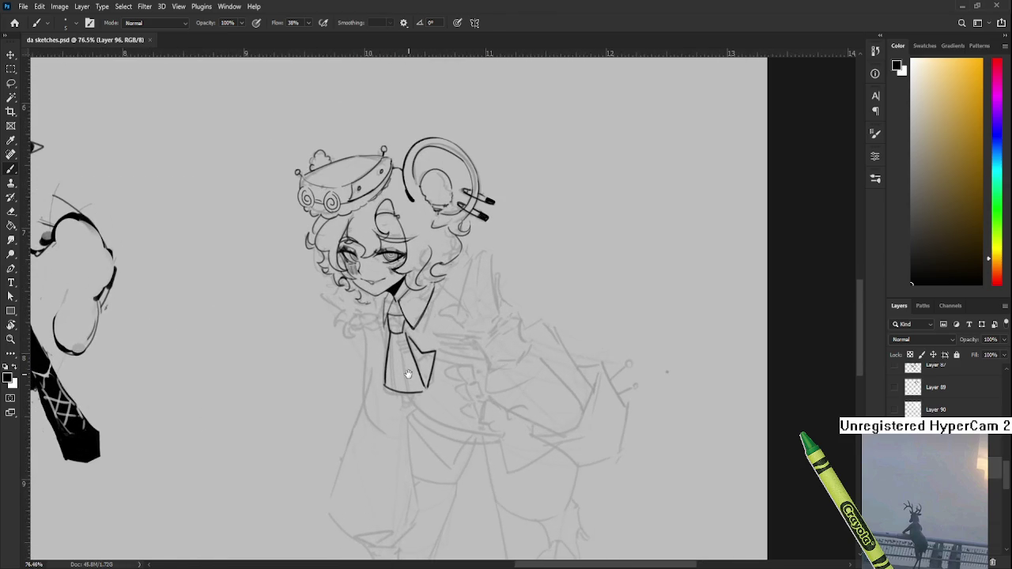
Enlarge the brush and paint the tie knot and tie body solid black
{"action": "scroll", "coordinate": [407, 367], "scroll_direction": "up", "scroll_amount": 1}
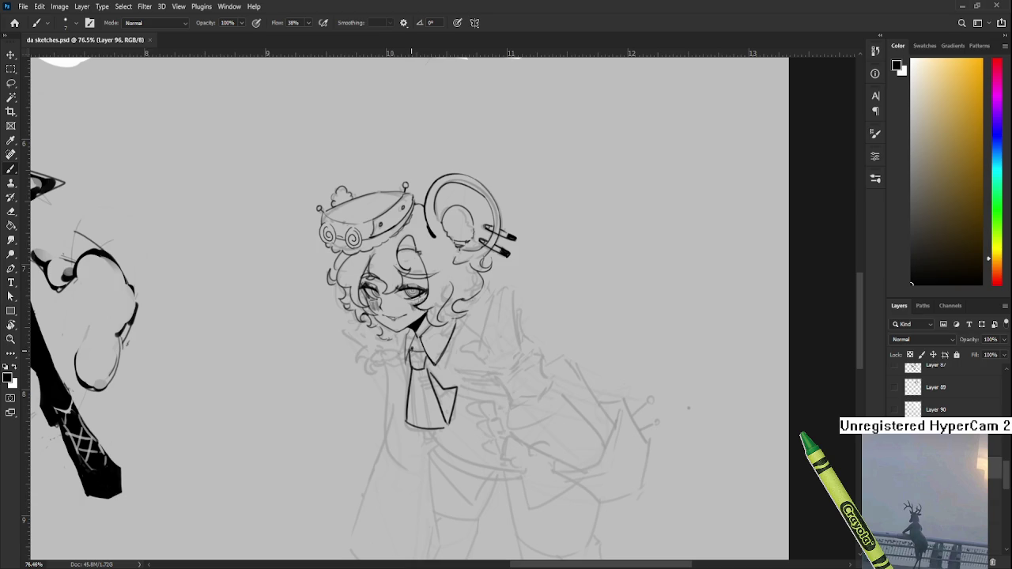
{"action": "key", "text": "e"}
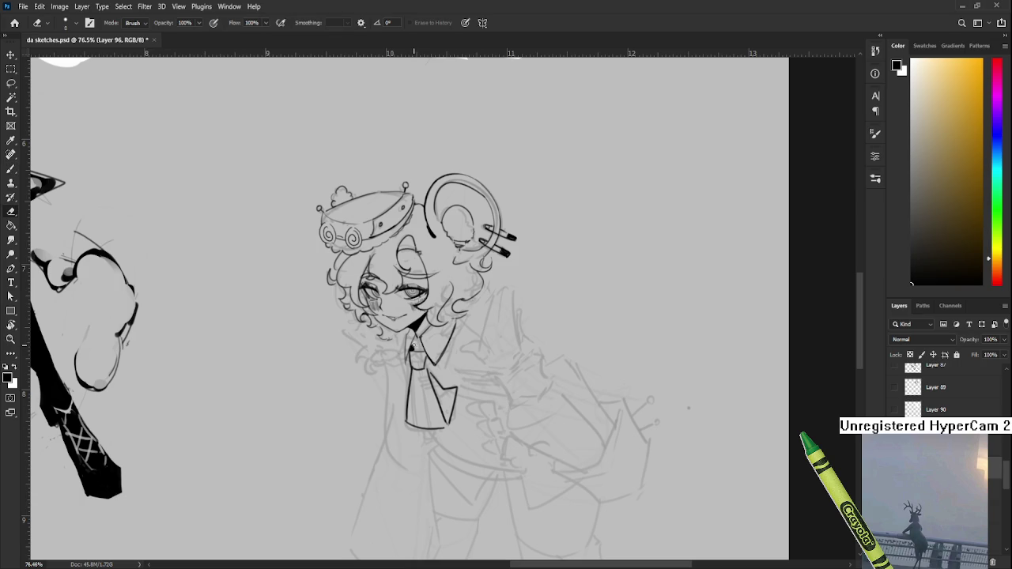
{"action": "key", "text": "b"}
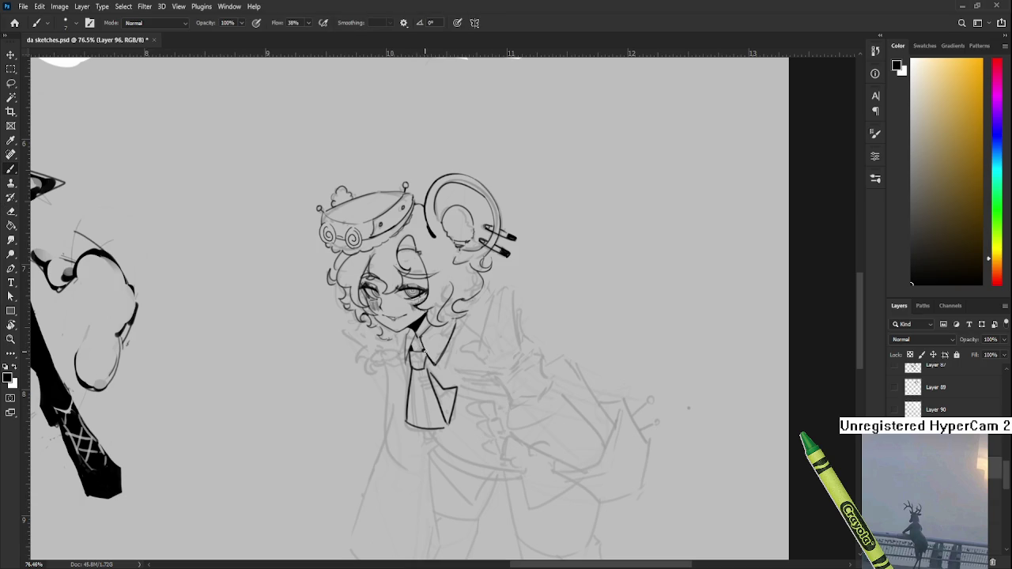
{"action": "scroll", "coordinate": [424, 352], "scroll_direction": "down", "scroll_amount": 1}
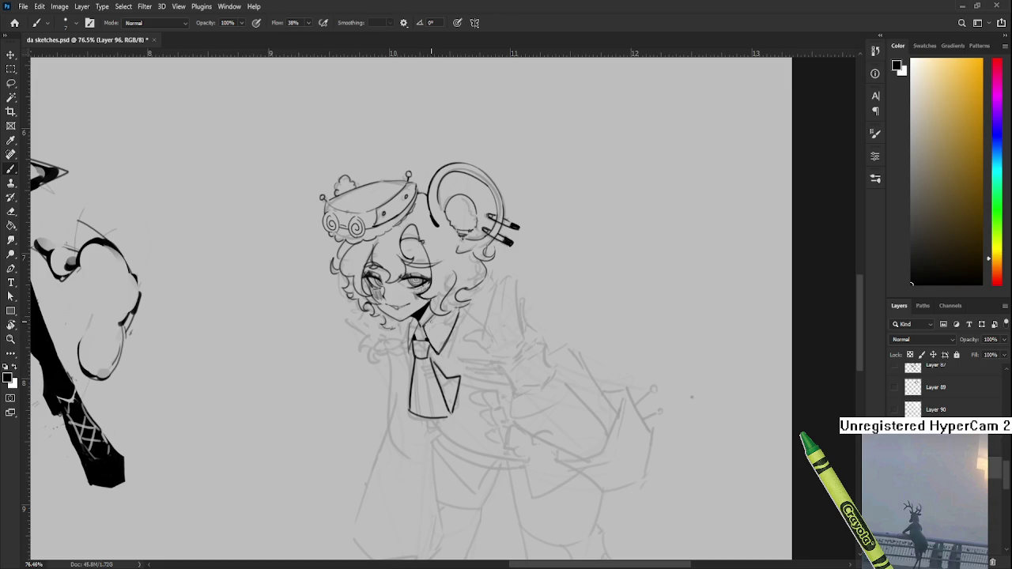
{"action": "key", "text": "bracketright"}
{"action": "key", "text": "bracketright"}
{"action": "key", "text": "bracketright"}
{"action": "left_click_drag", "start_coordinate": [418, 348], "coordinate": [423, 357]}
{"action": "scroll", "coordinate": [426, 349], "scroll_direction": "down", "scroll_amount": 1}
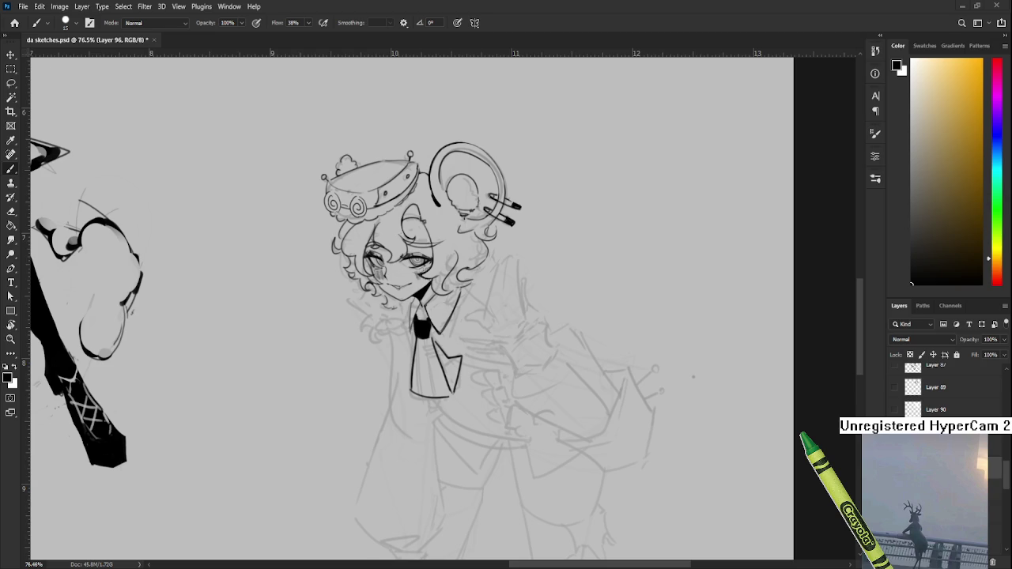
{"action": "scroll", "coordinate": [452, 370], "scroll_direction": "up", "scroll_amount": 1}
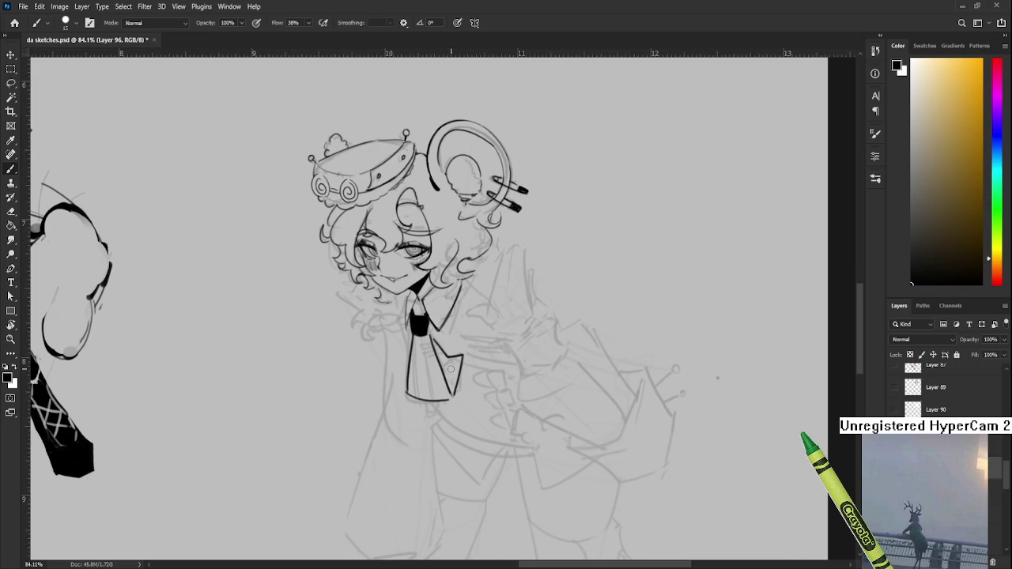
{"action": "mouse_move", "coordinate": [417, 337]}
{"action": "left_mouse_down"}
{"action": "mouse_move", "coordinate": [429, 348]}
{"action": "mouse_move", "coordinate": [410, 389]}
{"action": "mouse_move", "coordinate": [429, 389]}
{"action": "mouse_move", "coordinate": [424, 356]}
{"action": "mouse_move", "coordinate": [444, 392]}
{"action": "mouse_move", "coordinate": [413, 395]}
{"action": "mouse_move", "coordinate": [449, 395]}
{"action": "mouse_move", "coordinate": [441, 395]}
{"action": "left_mouse_up"}
Erase along the tie's bottom to trim its lower edge into shape
{"action": "key", "text": "e"}
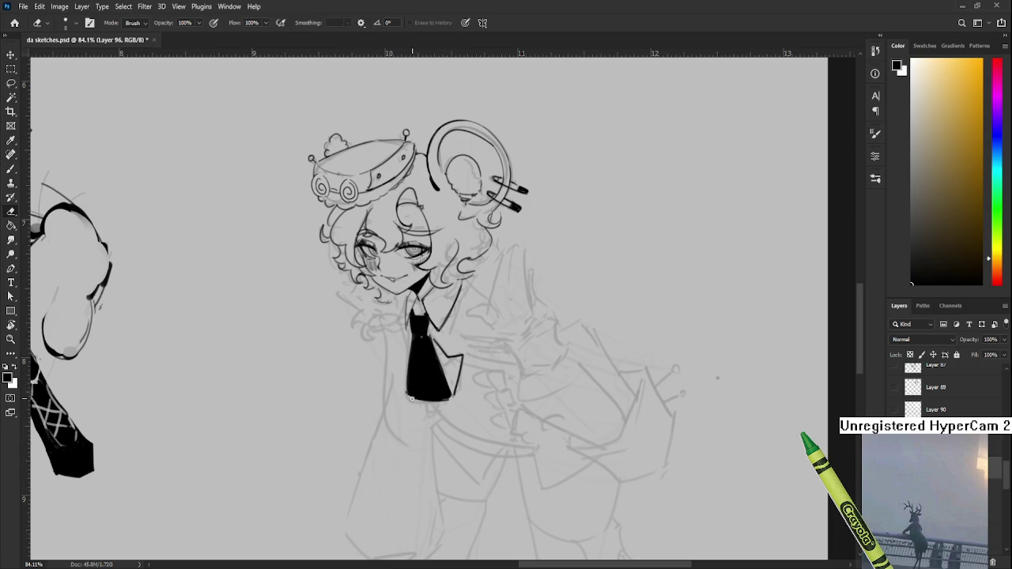
{"action": "left_click_drag", "start_coordinate": [416, 397], "coordinate": [405, 394]}
{"action": "key", "text": "ctrl+z"}
{"action": "key", "text": "ctrl+z"}
{"action": "left_click_drag", "start_coordinate": [403, 393], "coordinate": [446, 402]}
{"action": "left_click_drag", "start_coordinate": [461, 360], "coordinate": [446, 393]}
{"action": "key", "text": "b"}
Erase thin vertical white stripes down the black tie
{"action": "key", "text": "e"}
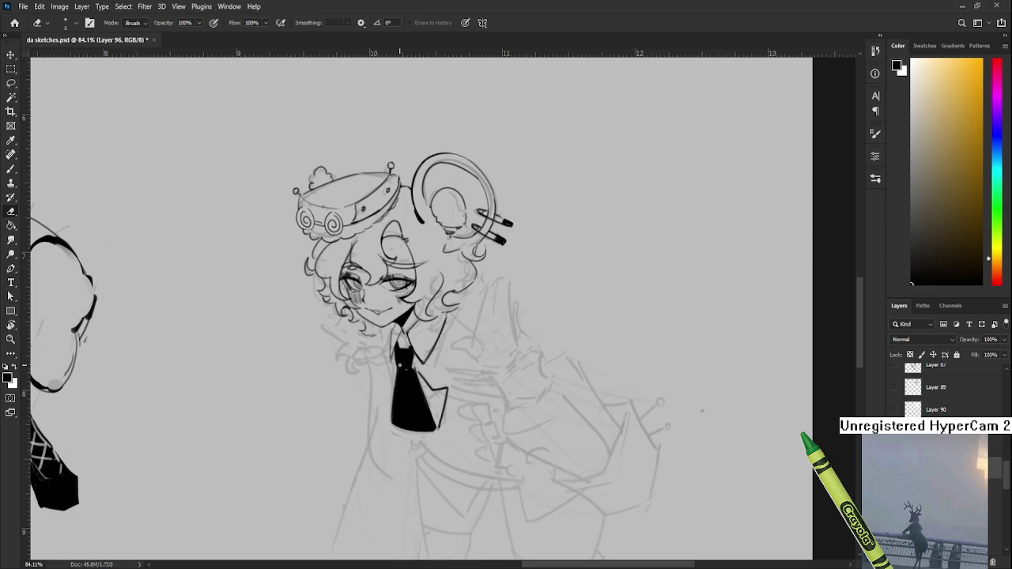
{"action": "left_click_drag", "start_coordinate": [396, 368], "coordinate": [415, 369]}
{"action": "key", "text": "ctrl+z"}
{"action": "key", "text": "ctrl+shift+z"}
{"action": "key", "text": "ctrl+z"}
{"action": "key", "text": "ctrl+shift+z"}
{"action": "left_click_drag", "start_coordinate": [399, 427], "coordinate": [406, 378]}
{"action": "key", "text": "ctrl+z"}
{"action": "key", "text": "ctrl+shift+z"}
{"action": "mouse_move", "coordinate": [408, 372]}
{"action": "left_mouse_down"}
{"action": "mouse_move", "coordinate": [413, 432]}
{"action": "mouse_move", "coordinate": [436, 444]}
{"action": "left_mouse_up"}
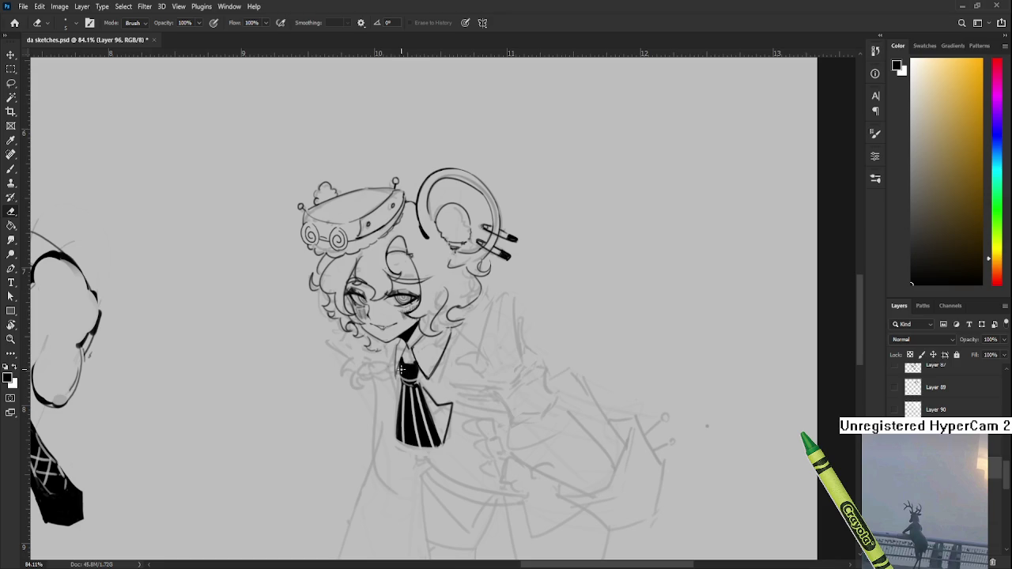
{"action": "mouse_move", "coordinate": [437, 412]}
{"action": "left_mouse_down"}
{"action": "mouse_move", "coordinate": [412, 389]}
{"action": "mouse_move", "coordinate": [416, 413]}
{"action": "mouse_move", "coordinate": [405, 378]}
{"action": "left_mouse_up"}
Rework diagonal white stripes in the tie's lower part, then return to the brush
{"action": "key", "text": "b"}
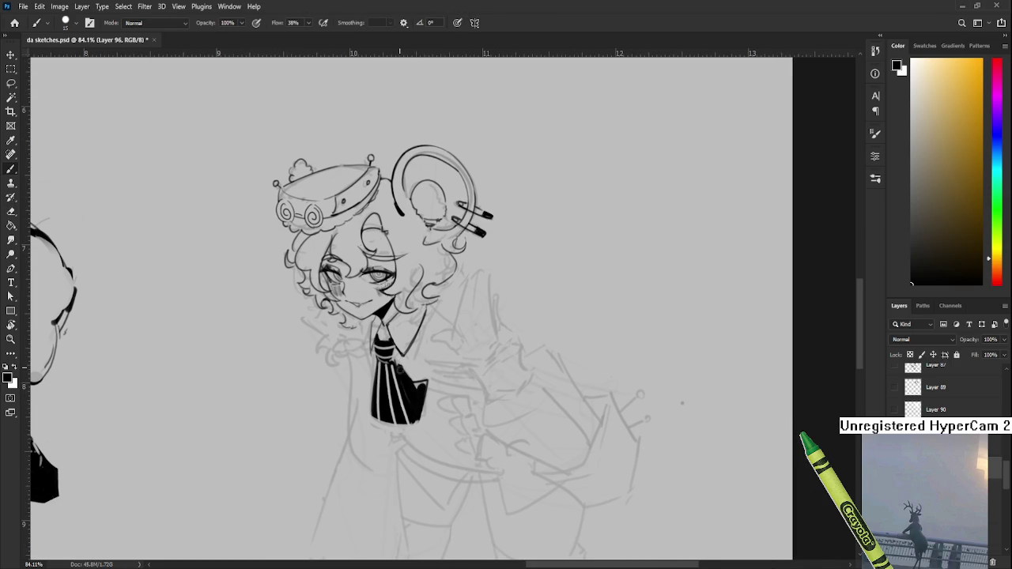
{"action": "key", "text": "e"}
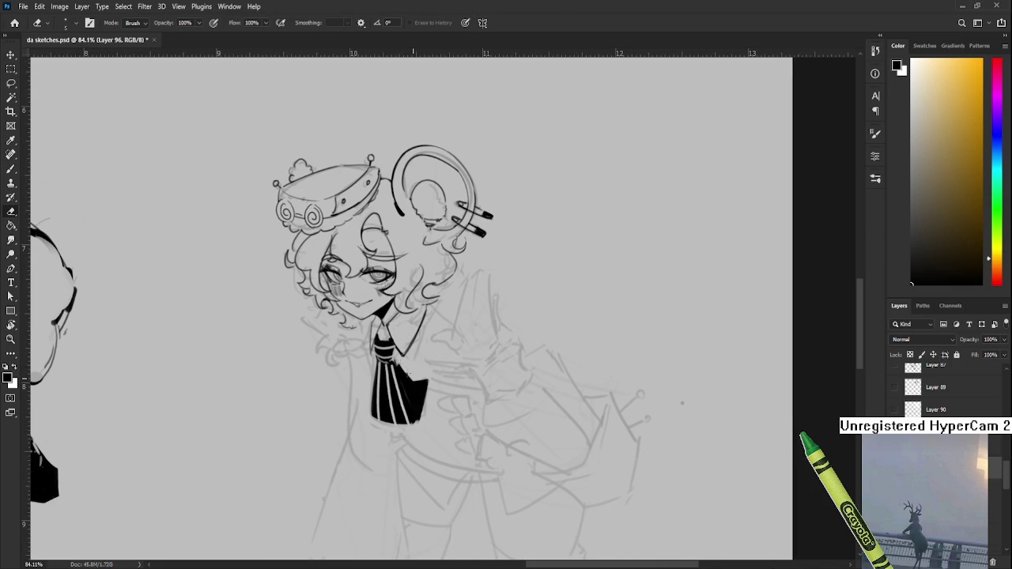
{"action": "left_click_drag", "start_coordinate": [397, 370], "coordinate": [418, 419]}
{"action": "left_click_drag", "start_coordinate": [398, 372], "coordinate": [417, 424]}
{"action": "key", "text": "ctrl+z"}
{"action": "mouse_move", "coordinate": [397, 364]}
{"action": "left_mouse_down"}
{"action": "mouse_move", "coordinate": [416, 420]}
{"action": "mouse_move", "coordinate": [403, 371]}
{"action": "left_mouse_up"}
{"action": "key", "text": "ctrl+z"}
{"action": "left_click_drag", "start_coordinate": [409, 373], "coordinate": [418, 323]}
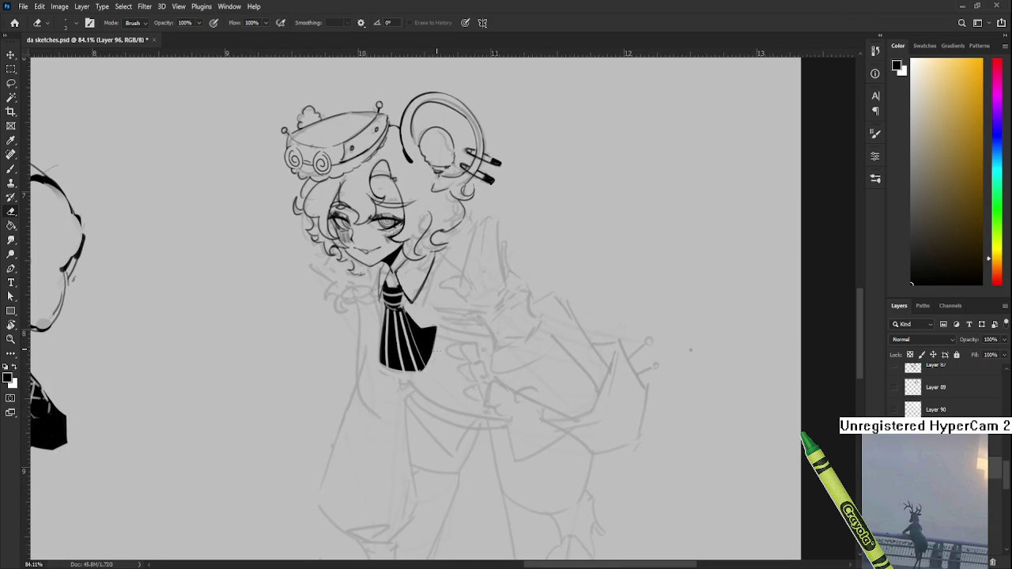
{"action": "left_click_drag", "start_coordinate": [441, 352], "coordinate": [465, 379]}
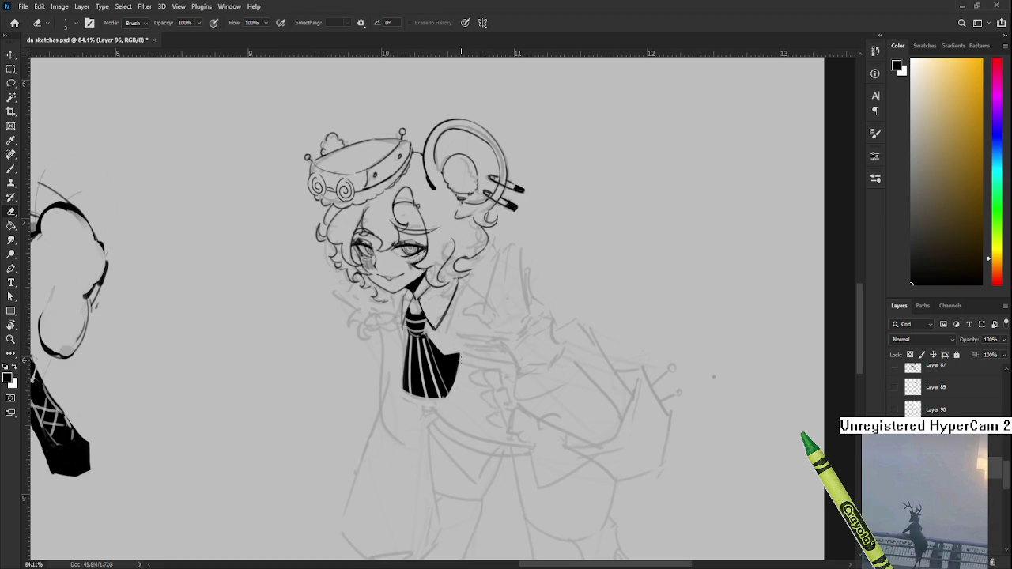
{"action": "scroll", "coordinate": [443, 376], "scroll_direction": "up", "scroll_amount": 2}
{"action": "left_click_drag", "start_coordinate": [424, 357], "coordinate": [405, 446]}
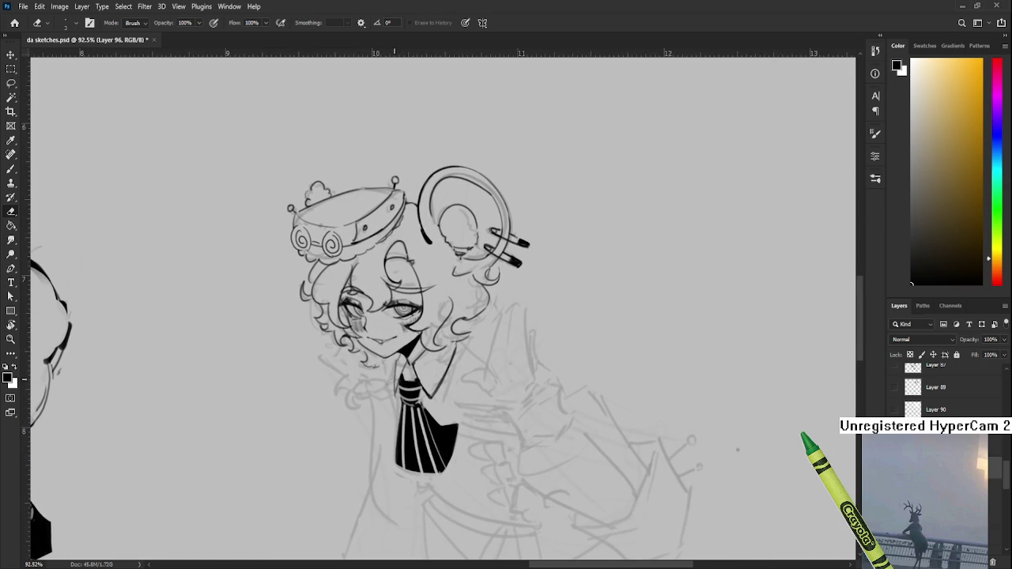
{"action": "key", "text": "b"}
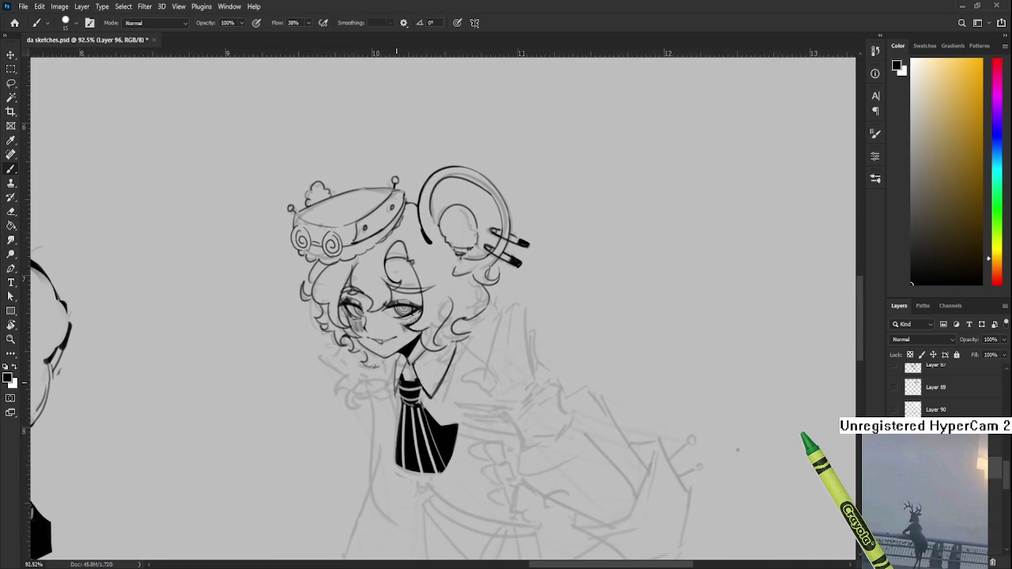
{"action": "key", "text": "bracketleft"}
{"action": "left_click_drag", "start_coordinate": [387, 365], "coordinate": [393, 388]}
{"action": "scroll", "coordinate": [420, 356], "scroll_direction": "up", "scroll_amount": 3}
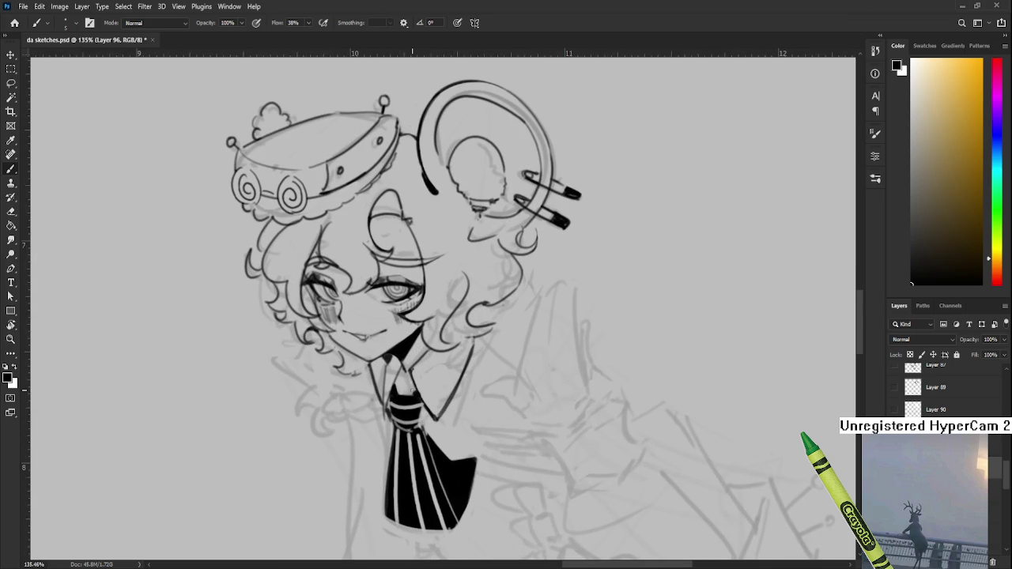
{"action": "scroll", "coordinate": [412, 395], "scroll_direction": "down", "scroll_amount": 3}
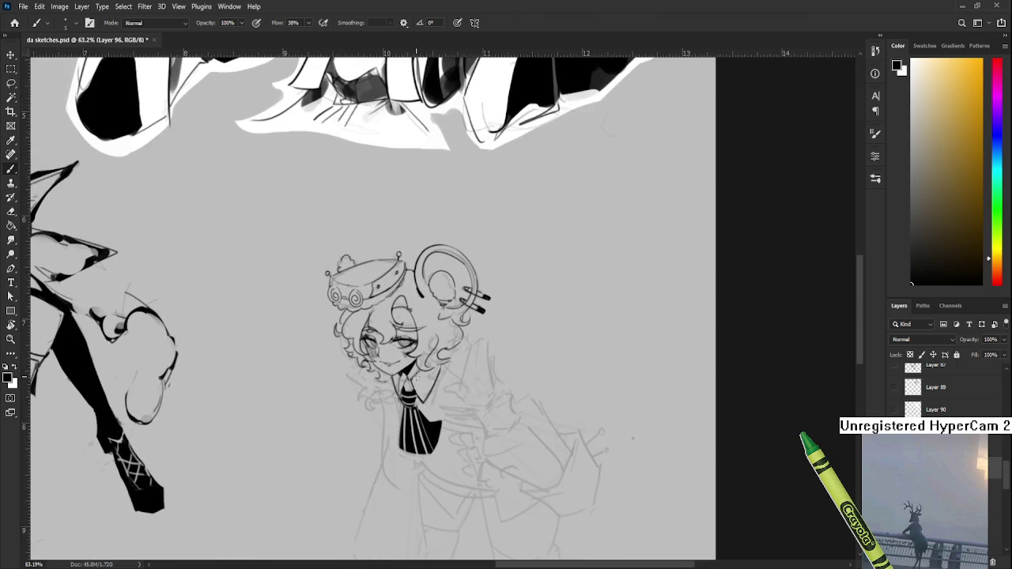
{"action": "left_click_drag", "start_coordinate": [372, 380], "coordinate": [385, 360]}
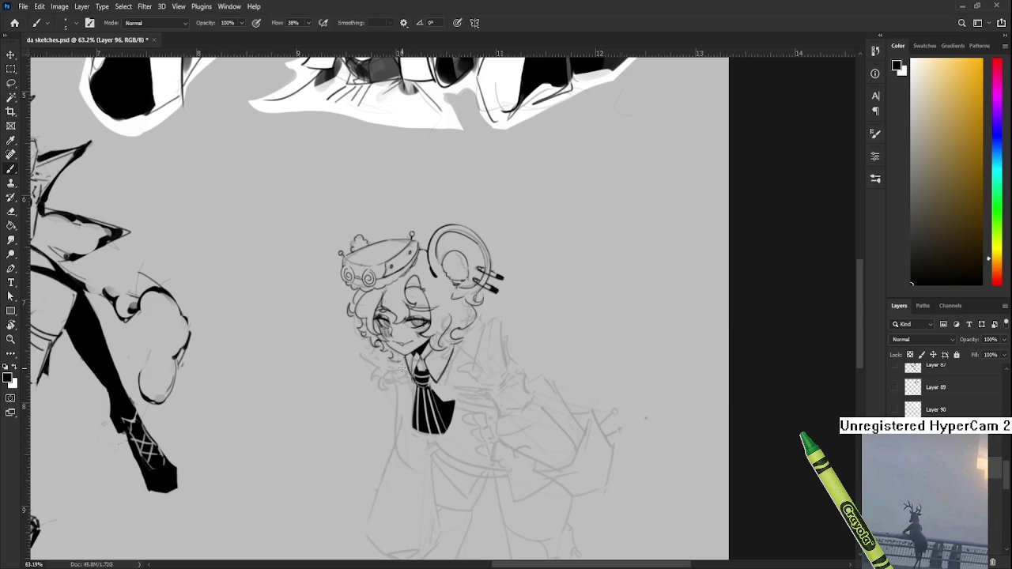
{"action": "scroll", "coordinate": [450, 410], "scroll_direction": "down", "scroll_amount": 3}
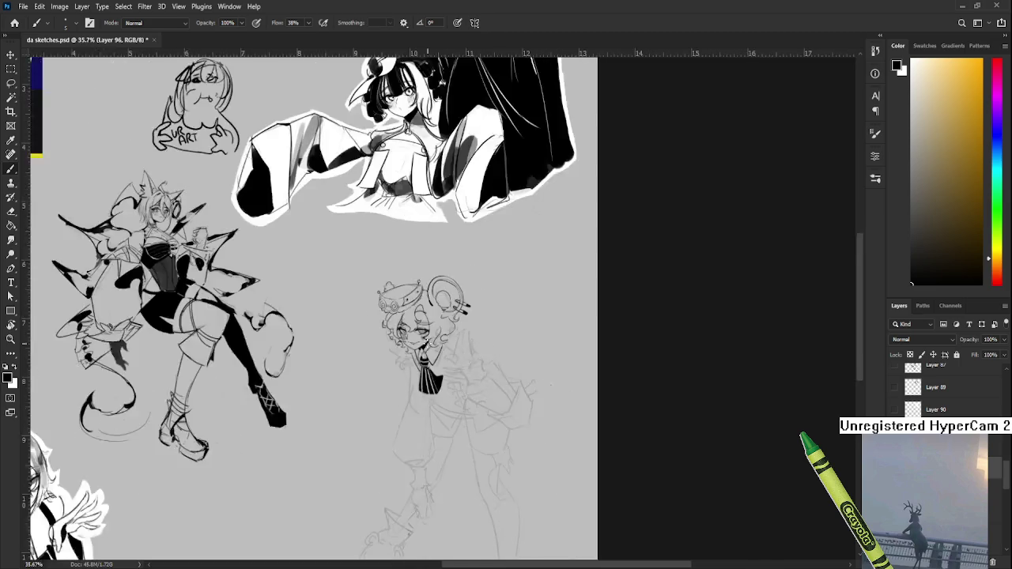
{"action": "scroll", "coordinate": [448, 380], "scroll_direction": "up", "scroll_amount": 3}
{"action": "scroll", "coordinate": [448, 364], "scroll_direction": "up", "scroll_amount": 2}
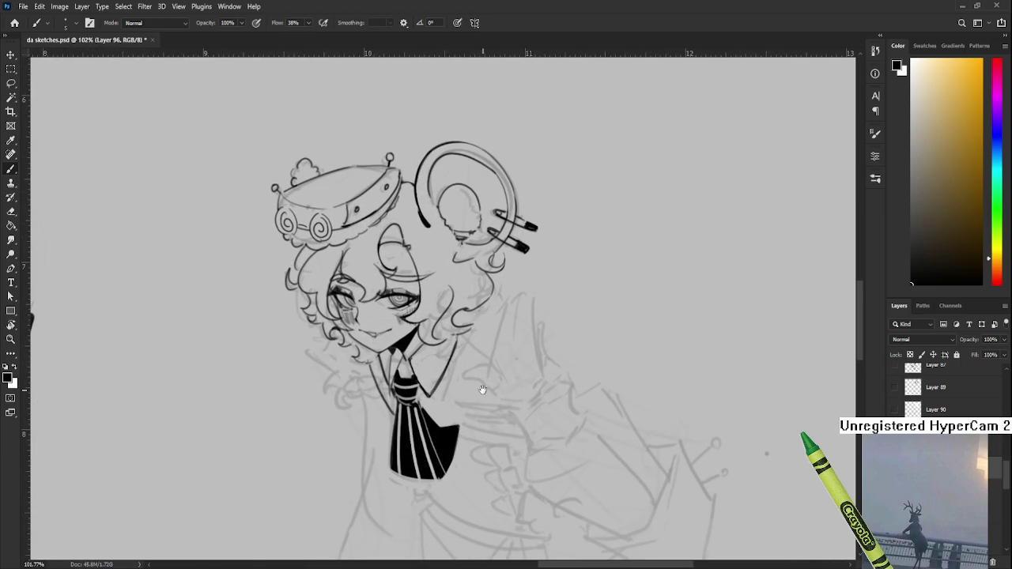
{"action": "scroll", "coordinate": [447, 365], "scroll_direction": "down", "scroll_amount": 3}
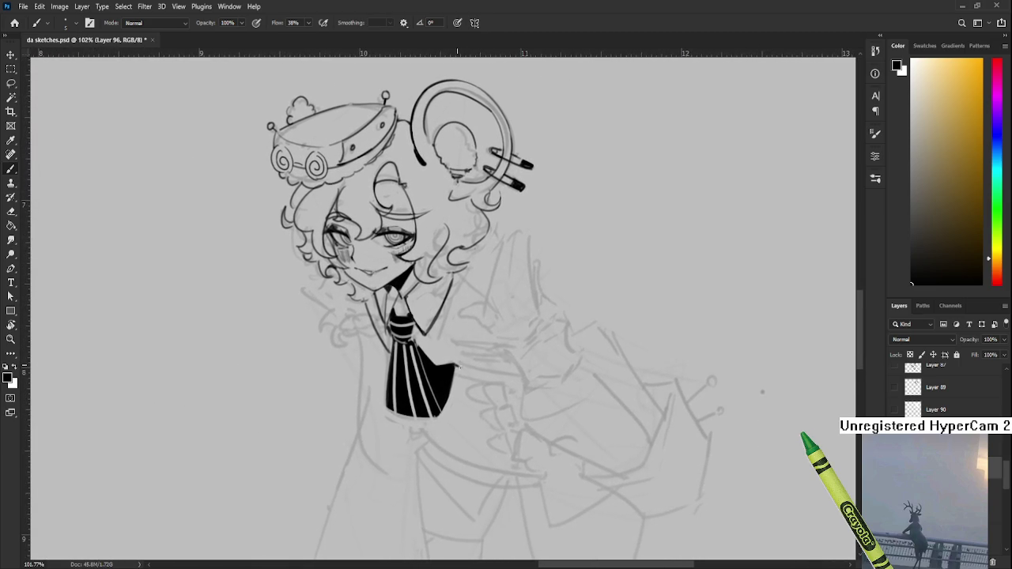
{"action": "key", "text": "r"}
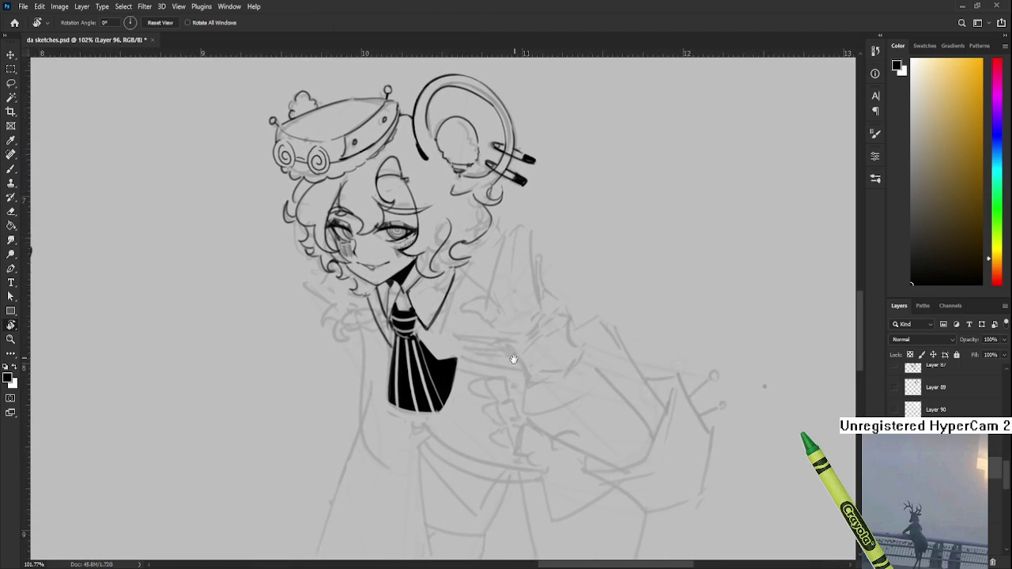
Ink two horizontal sleeve lines to the right of the tie, retrying strokes until clean
{"action": "left_click_drag", "start_coordinate": [564, 368], "coordinate": [524, 374]}
{"action": "left_click_drag", "start_coordinate": [490, 327], "coordinate": [556, 340]}
{"action": "key", "text": "ctrl+z"}
{"action": "left_click_drag", "start_coordinate": [489, 326], "coordinate": [558, 339]}
{"action": "key", "text": "ctrl+z"}
{"action": "key", "text": "ctrl+z"}
{"action": "left_click_drag", "start_coordinate": [486, 325], "coordinate": [560, 338]}
{"action": "left_click", "coordinate": [509, 348]}
{"action": "key", "text": "ctrl+z"}
{"action": "key", "text": "ctrl+z"}
{"action": "left_click_drag", "start_coordinate": [491, 327], "coordinate": [562, 340]}
{"action": "key", "text": "ctrl+z"}
{"action": "key", "text": "ctrl+z"}
{"action": "key", "text": "ctrl+z"}
{"action": "mouse_move", "coordinate": [487, 329]}
{"action": "left_mouse_down"}
{"action": "mouse_move", "coordinate": [561, 339]}
{"action": "mouse_move", "coordinate": [562, 356]}
{"action": "mouse_move", "coordinate": [500, 348]}
{"action": "mouse_move", "coordinate": [559, 353]}
{"action": "left_mouse_up"}
{"action": "key", "text": "ctrl+z"}
{"action": "key", "text": "ctrl+z"}
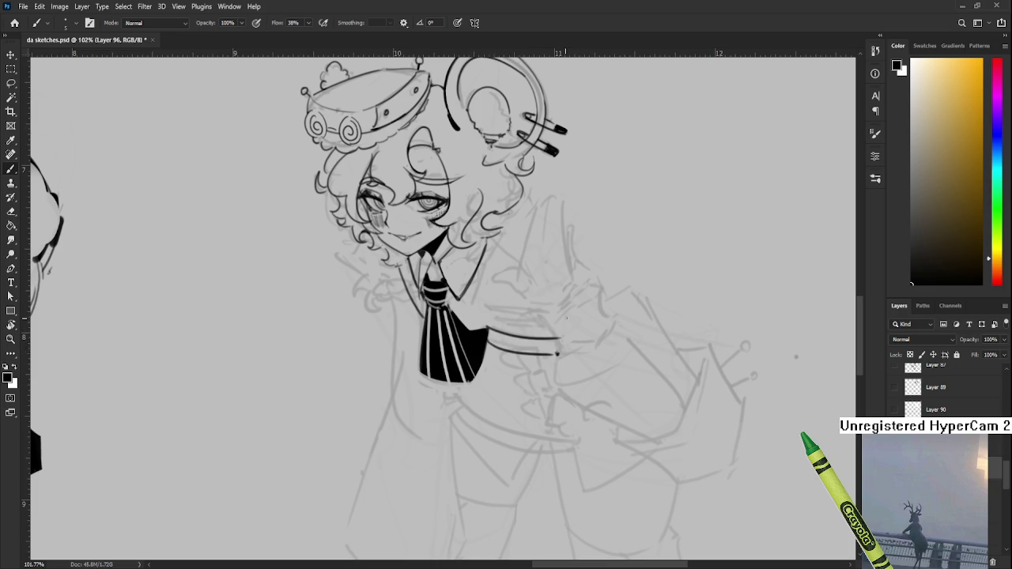
Rotate the canvas slightly and tidy the sleeve lines with a larger eraser
{"action": "left_click_drag", "start_coordinate": [566, 320], "coordinate": [541, 374]}
{"action": "key", "text": "e"}
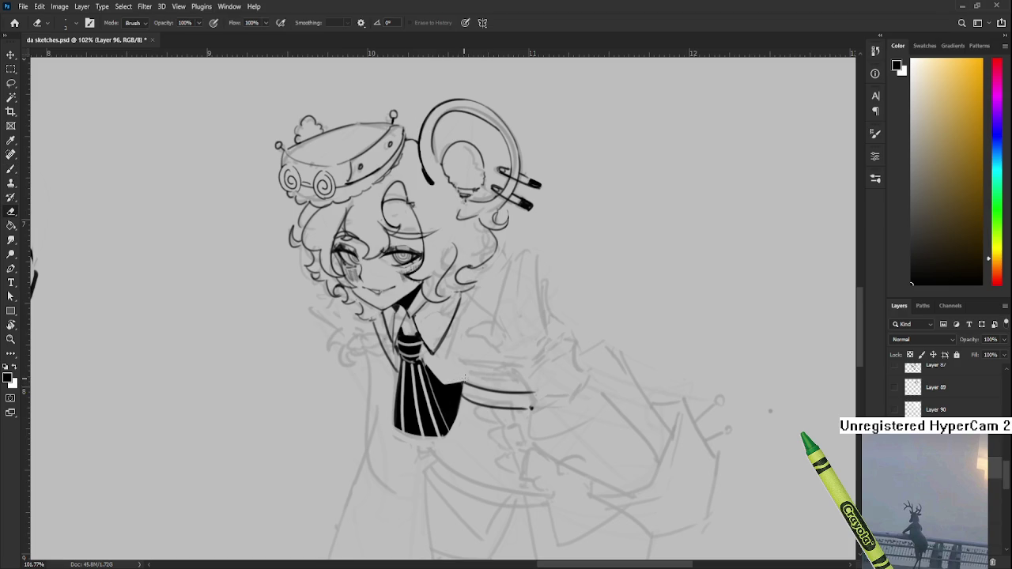
{"action": "key", "text": "r"}
{"action": "left_click_drag", "start_coordinate": [459, 334], "coordinate": [467, 345]}
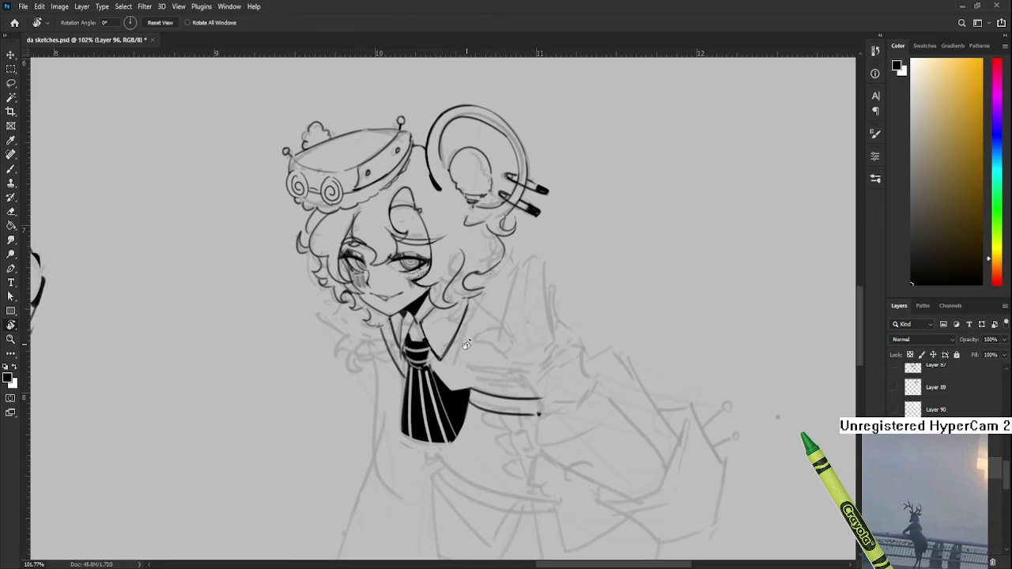
{"action": "key", "text": "e"}
{"action": "key", "text": "bracketright"}
{"action": "key", "text": "bracketright"}
{"action": "key", "text": "bracketright"}
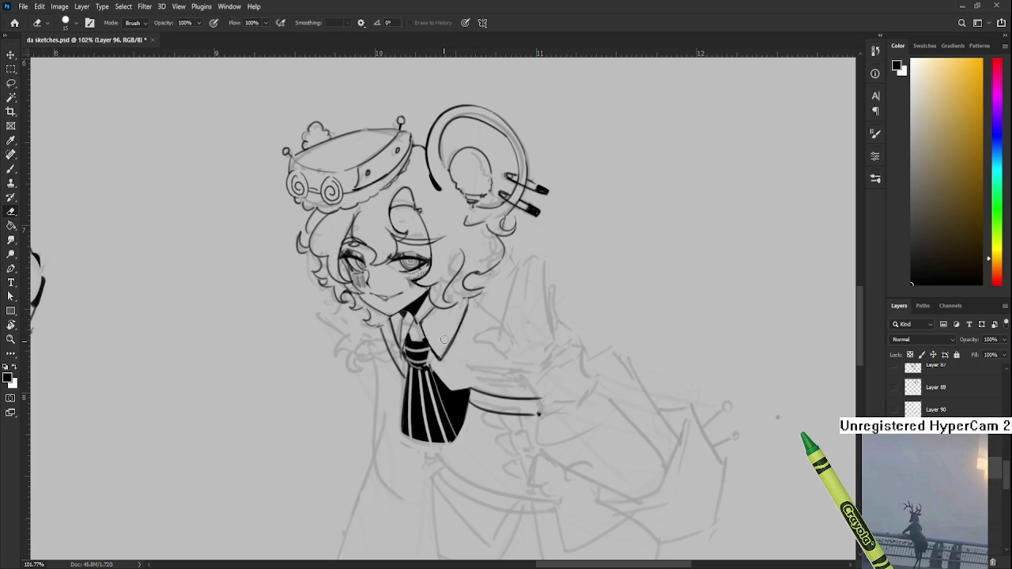
{"action": "mouse_move", "coordinate": [451, 348]}
{"action": "left_mouse_down"}
{"action": "mouse_move", "coordinate": [492, 329]}
{"action": "mouse_move", "coordinate": [457, 355]}
{"action": "left_mouse_up"}
Draw a small round button beside the collar
{"action": "key", "text": "b"}
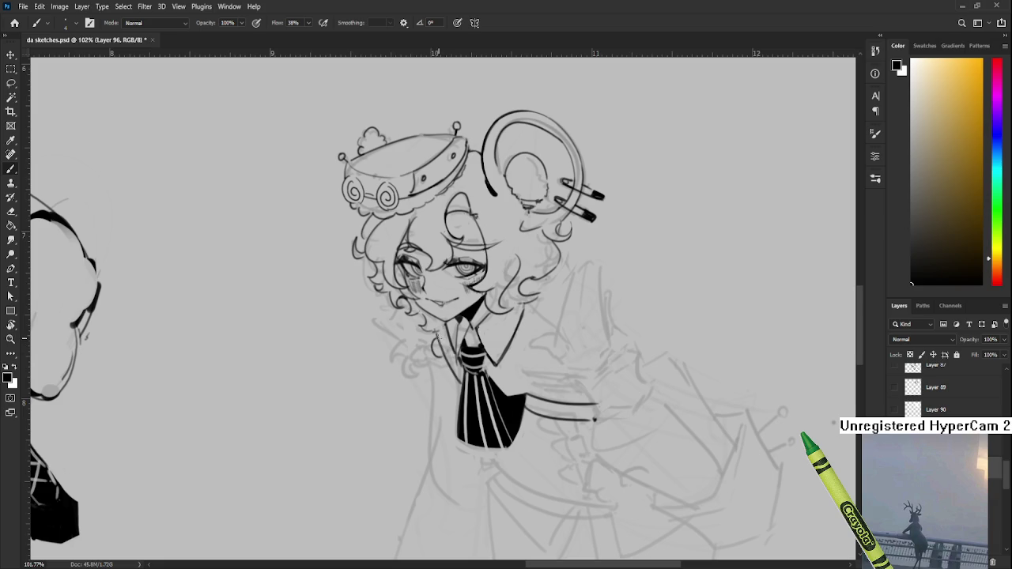
{"action": "left_click_drag", "start_coordinate": [443, 343], "coordinate": [443, 361]}
{"action": "key", "text": "e"}
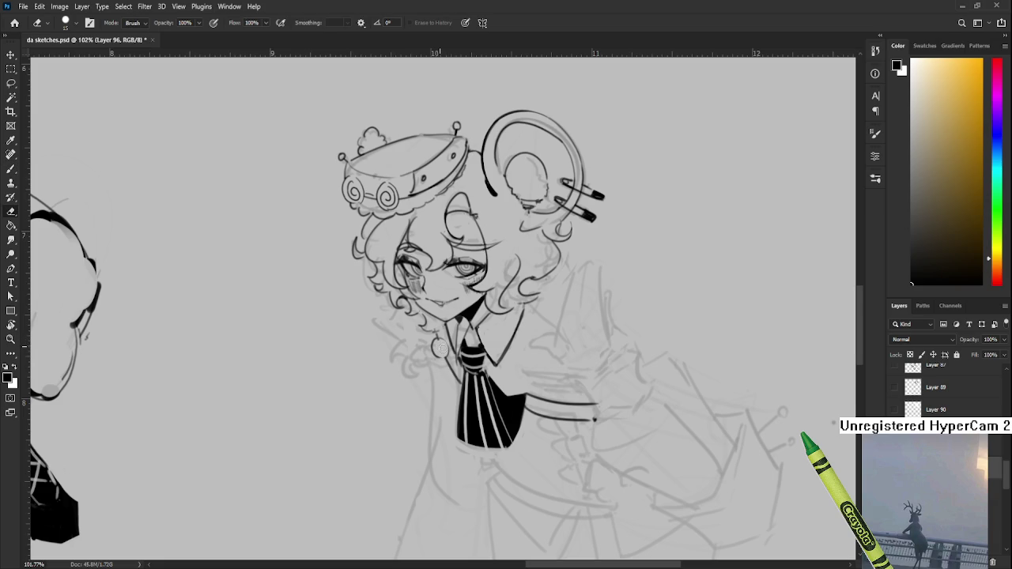
Try a stroke below the first collar button, undo it, and reframe the collar area
{"action": "key", "text": "b"}
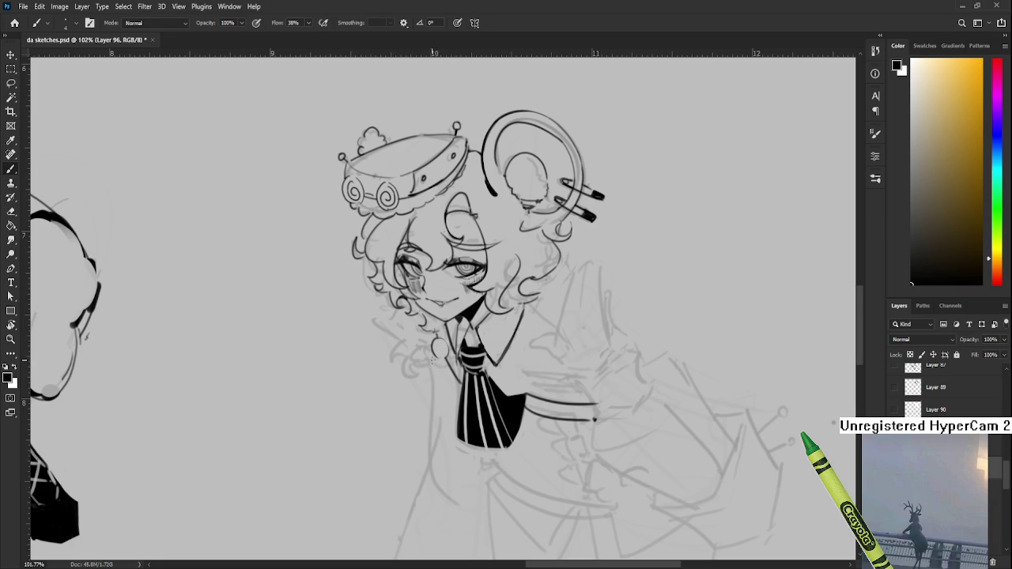
{"action": "left_click_drag", "start_coordinate": [431, 362], "coordinate": [432, 374]}
{"action": "key", "text": "ctrl+z"}
{"action": "key", "text": "e"}
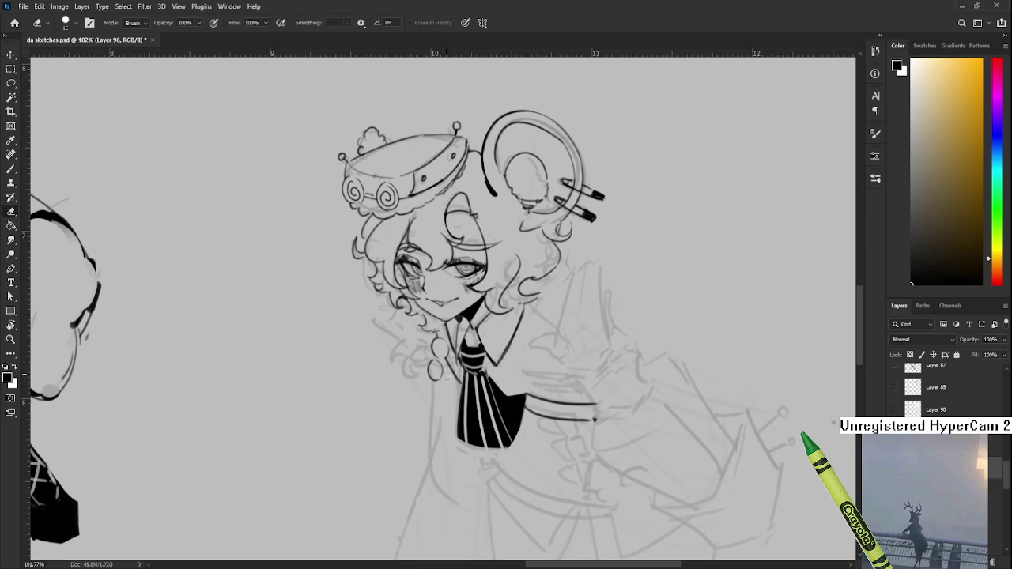
{"action": "scroll", "coordinate": [448, 369], "scroll_direction": "down", "scroll_amount": 2}
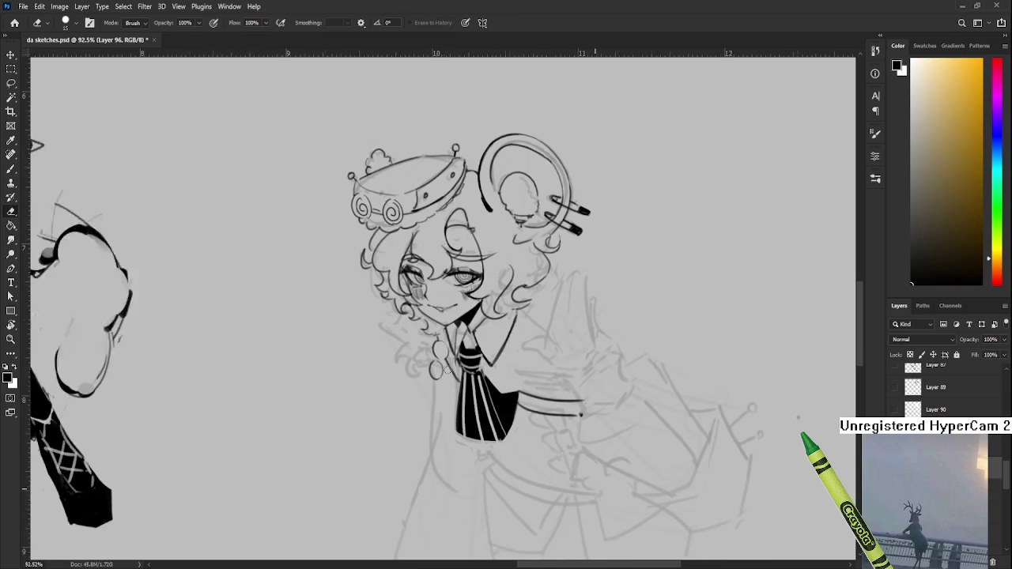
{"action": "scroll", "coordinate": [447, 370], "scroll_direction": "down", "scroll_amount": 3}
{"action": "scroll", "coordinate": [451, 368], "scroll_direction": "up", "scroll_amount": 1}
{"action": "scroll", "coordinate": [456, 366], "scroll_direction": "up", "scroll_amount": 5}
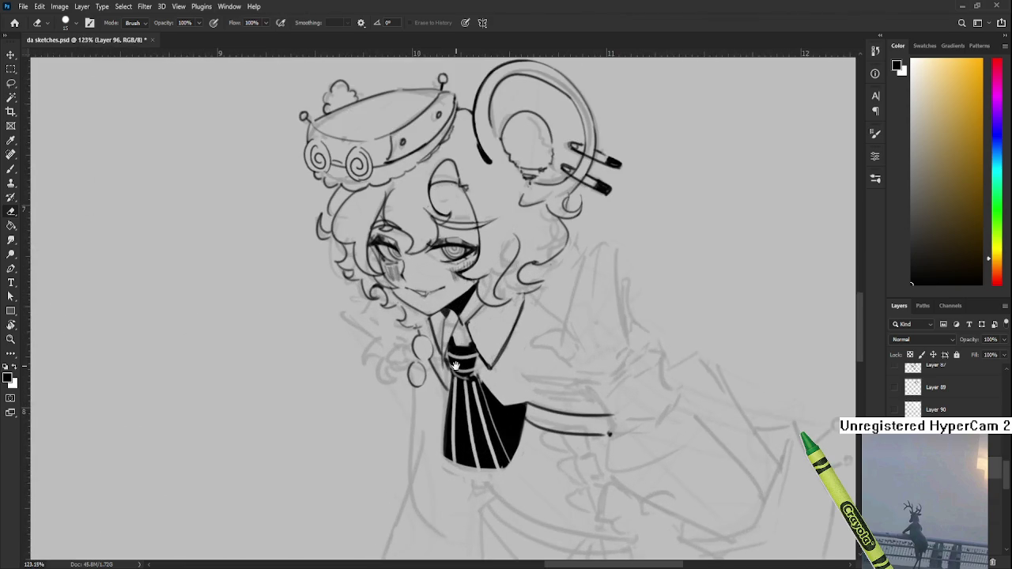
{"action": "left_click_drag", "start_coordinate": [456, 367], "coordinate": [491, 388]}
{"action": "key", "text": "b"}
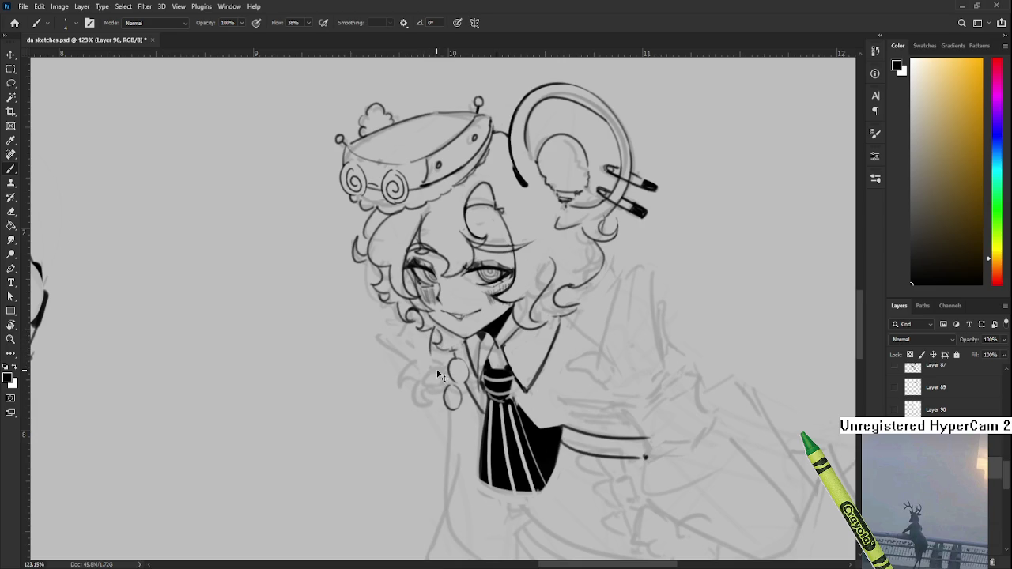
Pan and zoom to check the column of oval buttons beside the tie
{"action": "mouse_move", "coordinate": [441, 377]}
{"action": "left_mouse_down"}
{"action": "mouse_move", "coordinate": [446, 362]}
{"action": "mouse_move", "coordinate": [445, 378]}
{"action": "left_mouse_up"}
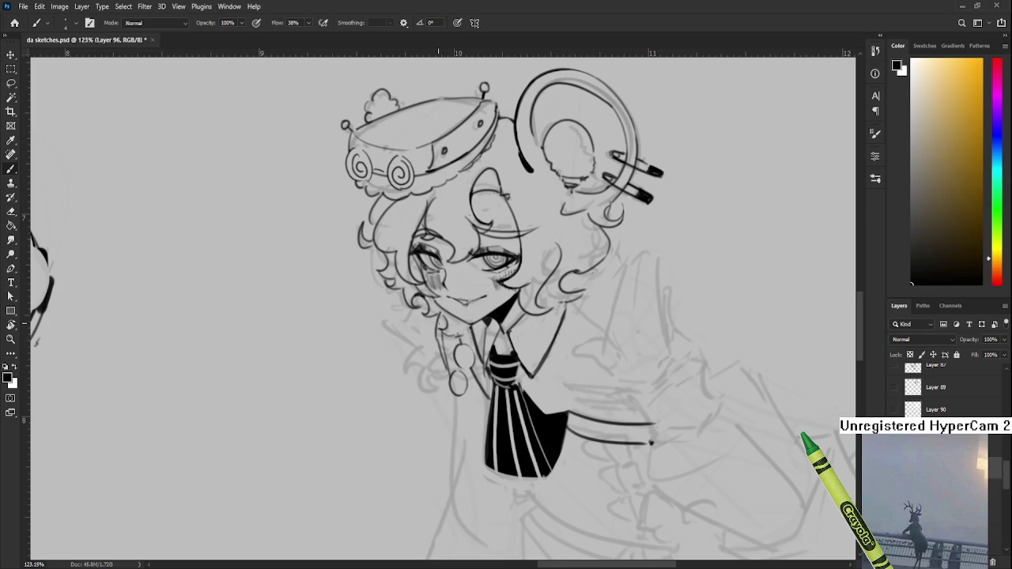
{"action": "scroll", "coordinate": [439, 352], "scroll_direction": "down", "scroll_amount": 3}
{"action": "scroll", "coordinate": [443, 352], "scroll_direction": "down", "scroll_amount": 3}
{"action": "scroll", "coordinate": [466, 348], "scroll_direction": "up", "scroll_amount": 5}
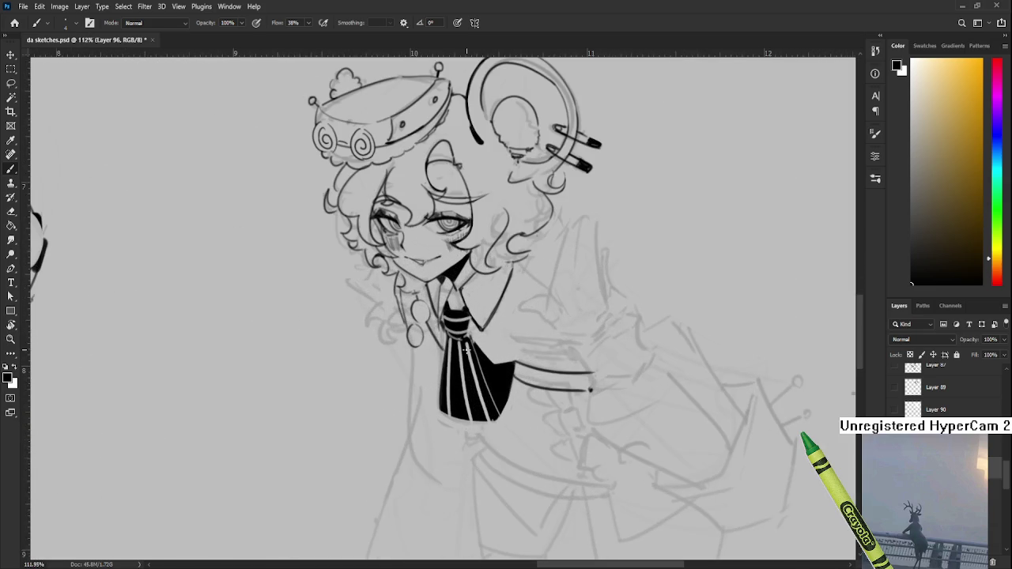
{"action": "scroll", "coordinate": [447, 340], "scroll_direction": "down", "scroll_amount": 1}
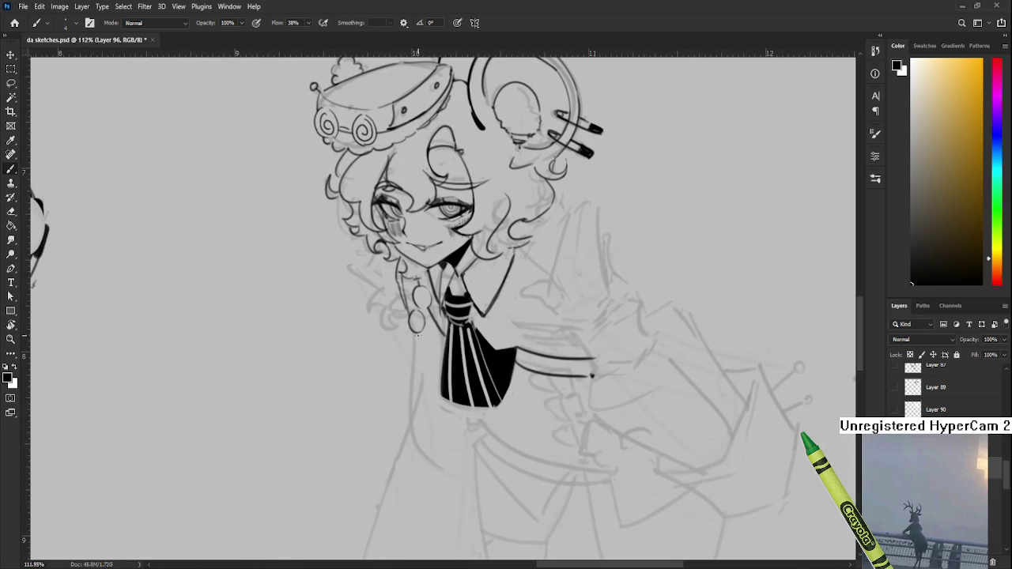
{"action": "left_click_drag", "start_coordinate": [420, 364], "coordinate": [408, 381]}
{"action": "mouse_move", "coordinate": [418, 335]}
{"action": "left_mouse_down"}
{"action": "mouse_move", "coordinate": [406, 385]}
{"action": "mouse_move", "coordinate": [361, 389]}
{"action": "left_mouse_up"}
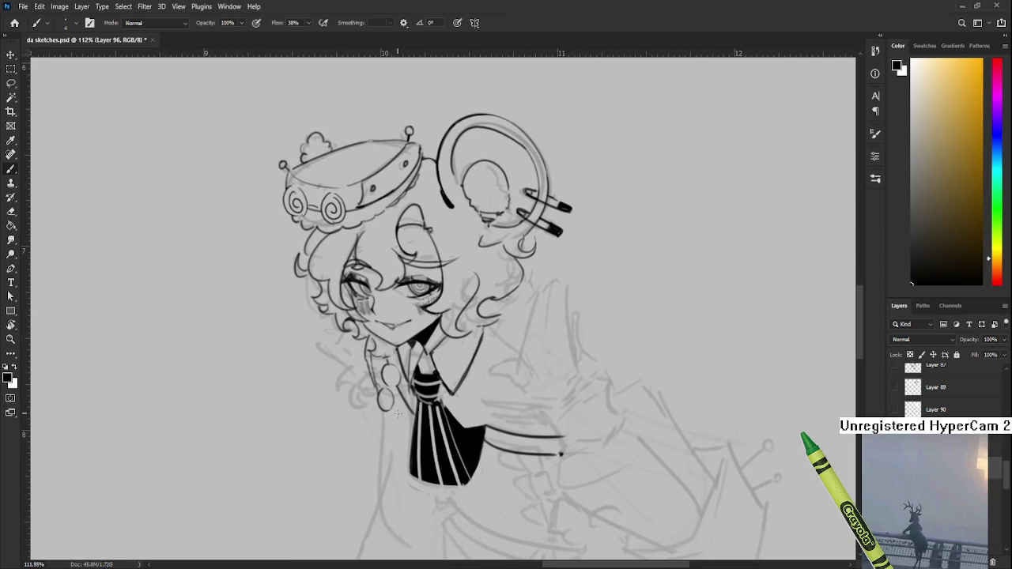
{"action": "scroll", "coordinate": [403, 414], "scroll_direction": "down", "scroll_amount": 2}
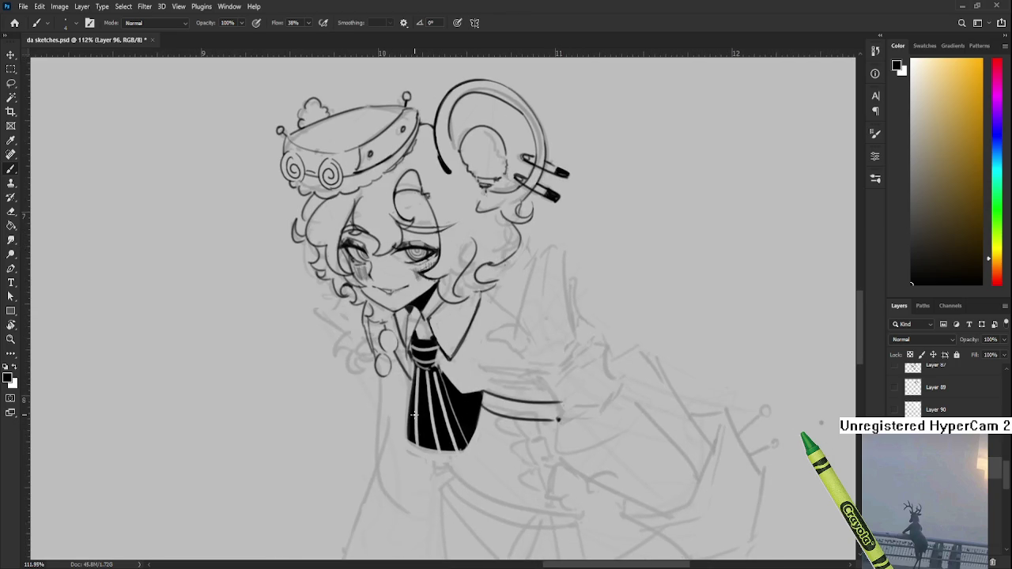
{"action": "scroll", "coordinate": [414, 415], "scroll_direction": "down", "scroll_amount": 3}
{"action": "scroll", "coordinate": [451, 379], "scroll_direction": "down", "scroll_amount": 3}
{"action": "scroll", "coordinate": [498, 340], "scroll_direction": "down", "scroll_amount": 3}
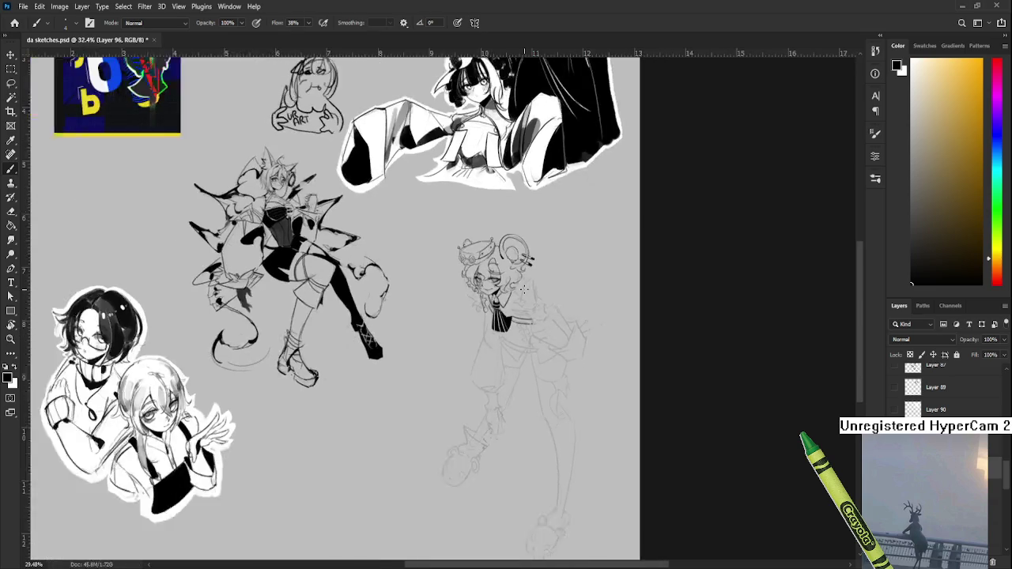
Try several curved strokes below the tie, then remove the unsatisfactory curve
{"action": "scroll", "coordinate": [543, 309], "scroll_direction": "down", "scroll_amount": 2}
{"action": "scroll", "coordinate": [543, 309], "scroll_direction": "up", "scroll_amount": 3}
{"action": "scroll", "coordinate": [506, 316], "scroll_direction": "up", "scroll_amount": 2}
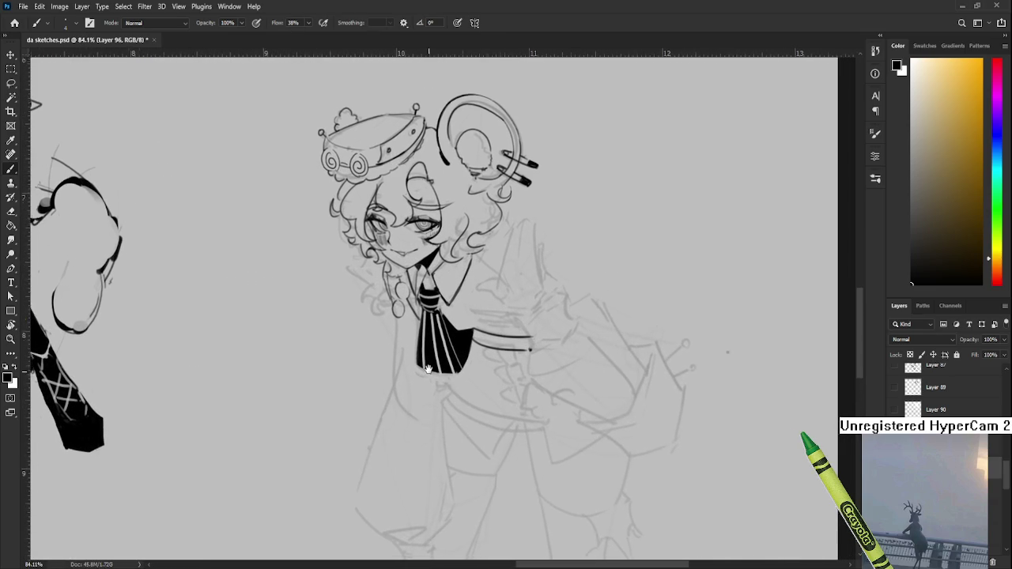
{"action": "scroll", "coordinate": [403, 332], "scroll_direction": "up", "scroll_amount": 1}
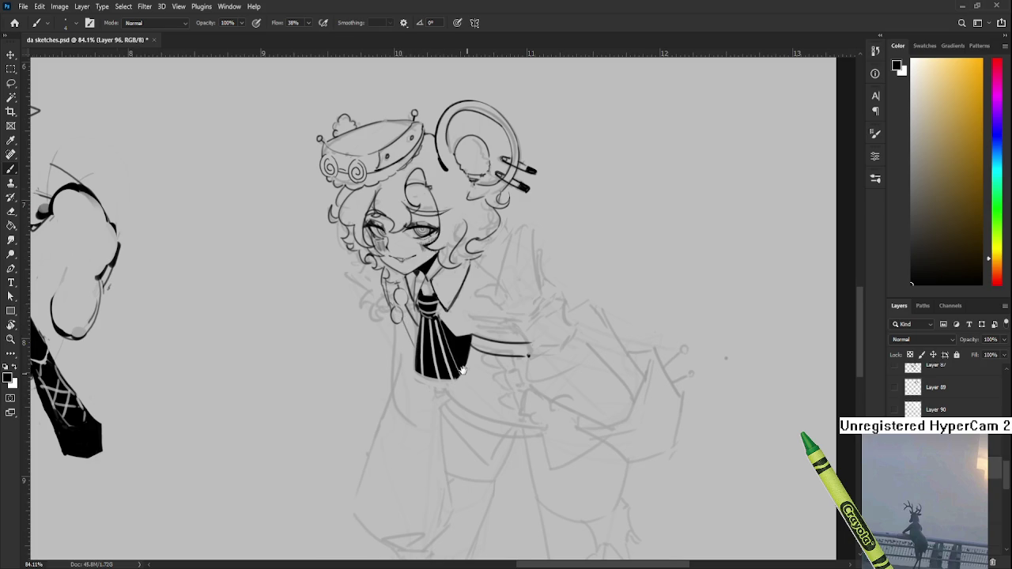
{"action": "left_click_drag", "start_coordinate": [463, 371], "coordinate": [445, 355]}
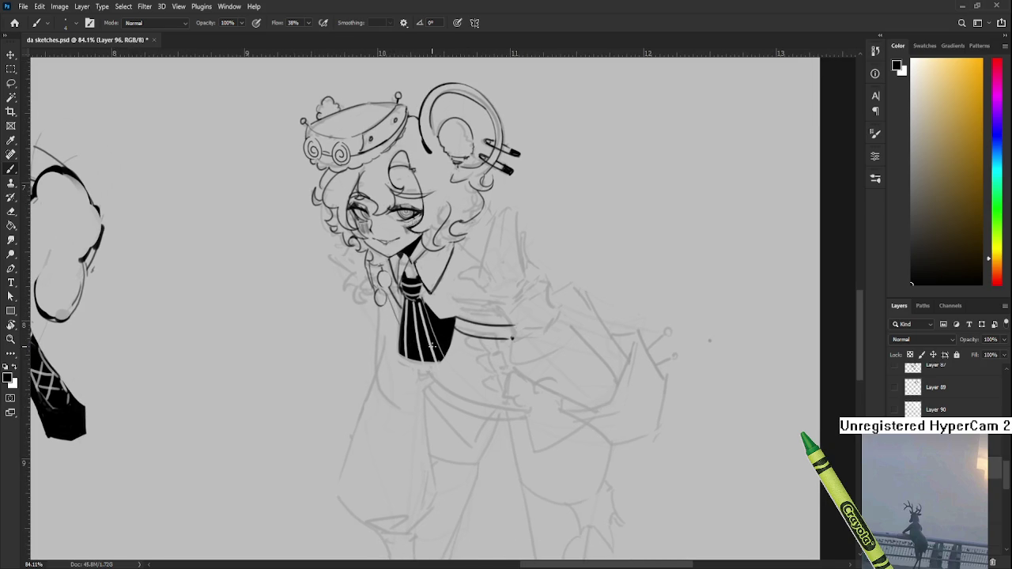
{"action": "left_click_drag", "start_coordinate": [433, 346], "coordinate": [423, 348]}
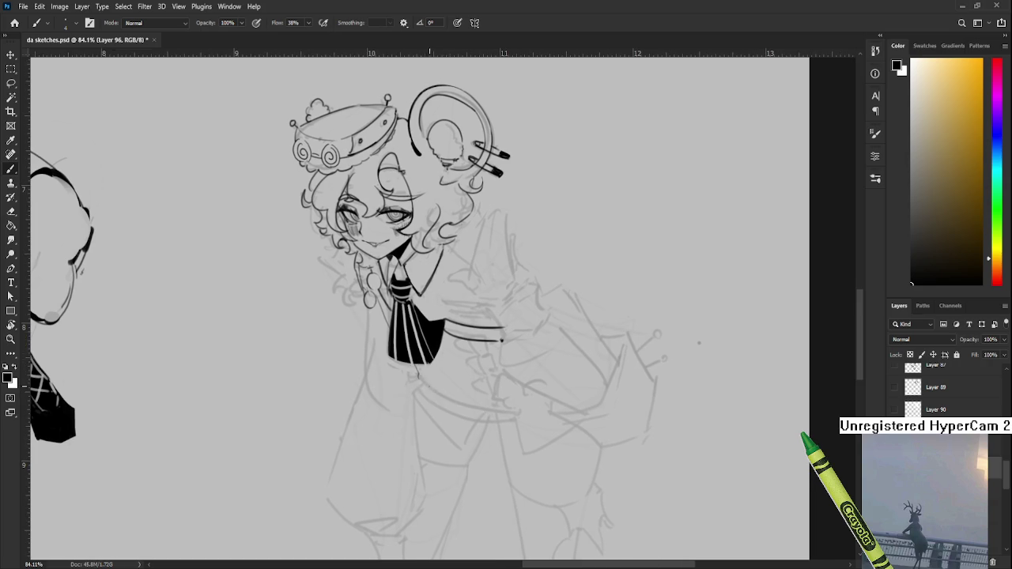
{"action": "left_click_drag", "start_coordinate": [418, 377], "coordinate": [491, 416]}
{"action": "key", "text": "ctrl+z"}
{"action": "left_click_drag", "start_coordinate": [418, 379], "coordinate": [506, 412]}
{"action": "key", "text": "ctrl+z"}
{"action": "left_click_drag", "start_coordinate": [420, 379], "coordinate": [507, 406]}
{"action": "key", "text": "ctrl+z"}
Rotate the canvas about 37° clockwise and ink the long coat edge curving down from the tie
{"action": "key", "text": "r"}
{"action": "mouse_move", "coordinate": [538, 396]}
{"action": "left_mouse_down"}
{"action": "mouse_move", "coordinate": [463, 437]}
{"action": "mouse_move", "coordinate": [455, 376]}
{"action": "left_mouse_up"}
{"action": "key", "text": "b"}
{"action": "key", "text": "ctrl+z"}
{"action": "mouse_move", "coordinate": [375, 332]}
{"action": "left_mouse_down"}
{"action": "mouse_move", "coordinate": [411, 435]}
{"action": "mouse_move", "coordinate": [409, 427]}
{"action": "left_mouse_up"}
{"action": "key", "text": "ctrl+z"}
{"action": "left_click_drag", "start_coordinate": [375, 332], "coordinate": [412, 433]}
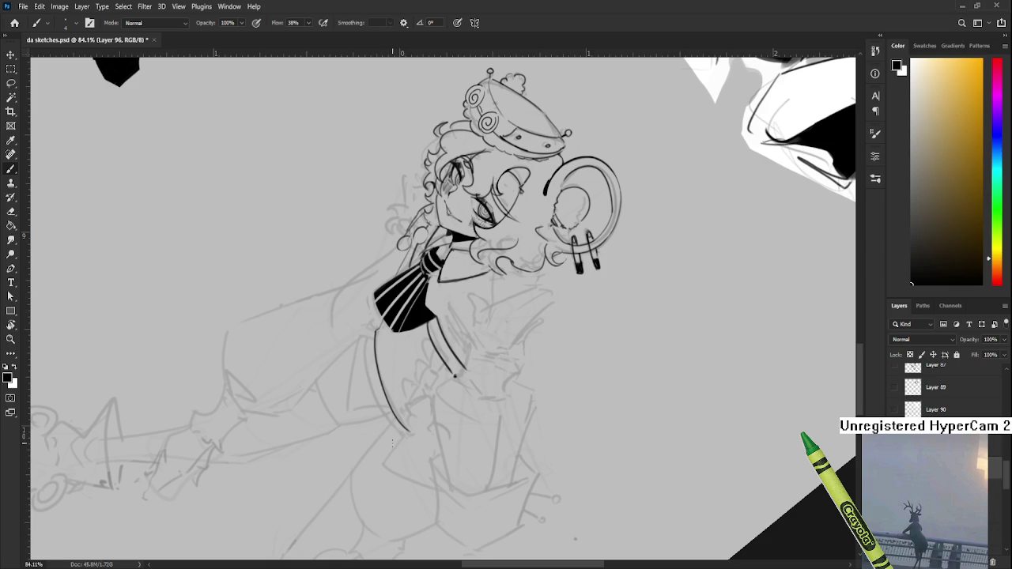
Straighten the canvas view and ink the coat's side line from the collar, curving toward the waist
{"action": "key", "text": "r"}
{"action": "scroll", "coordinate": [393, 444], "scroll_direction": "down", "scroll_amount": 3}
{"action": "left_click_drag", "start_coordinate": [443, 396], "coordinate": [515, 419]}
{"action": "left_click_drag", "start_coordinate": [498, 386], "coordinate": [492, 361]}
{"action": "scroll", "coordinate": [491, 361], "scroll_direction": "down", "scroll_amount": 2}
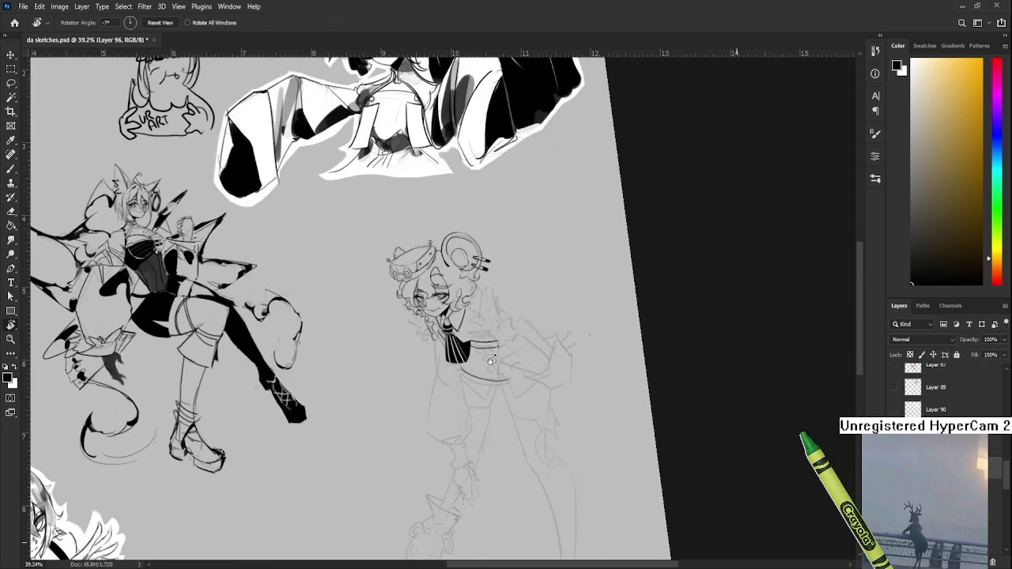
{"action": "scroll", "coordinate": [492, 361], "scroll_direction": "down", "scroll_amount": 1}
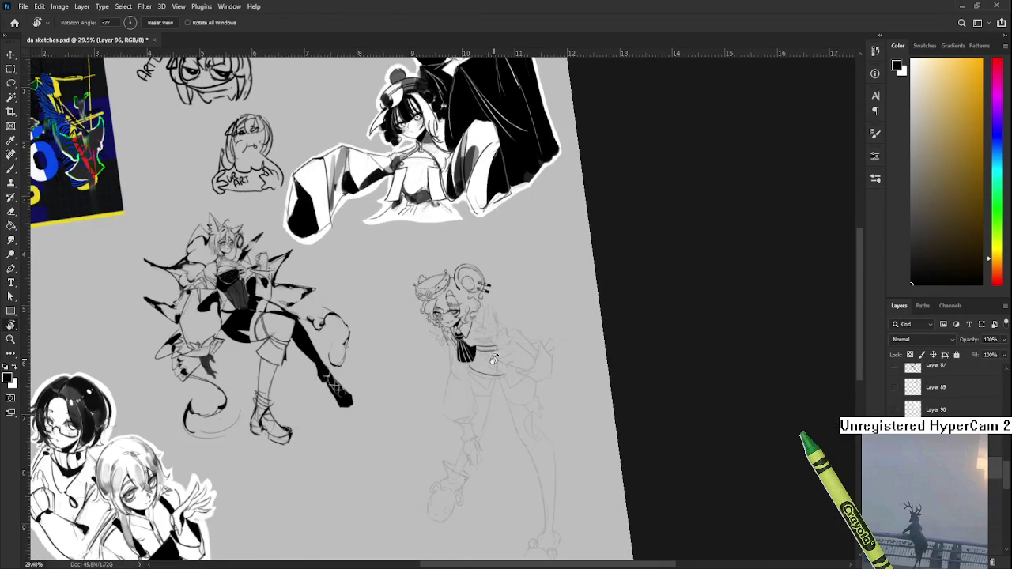
{"action": "scroll", "coordinate": [492, 360], "scroll_direction": "up", "scroll_amount": 2}
{"action": "scroll", "coordinate": [490, 356], "scroll_direction": "up", "scroll_amount": 2}
{"action": "scroll", "coordinate": [488, 350], "scroll_direction": "up", "scroll_amount": 1}
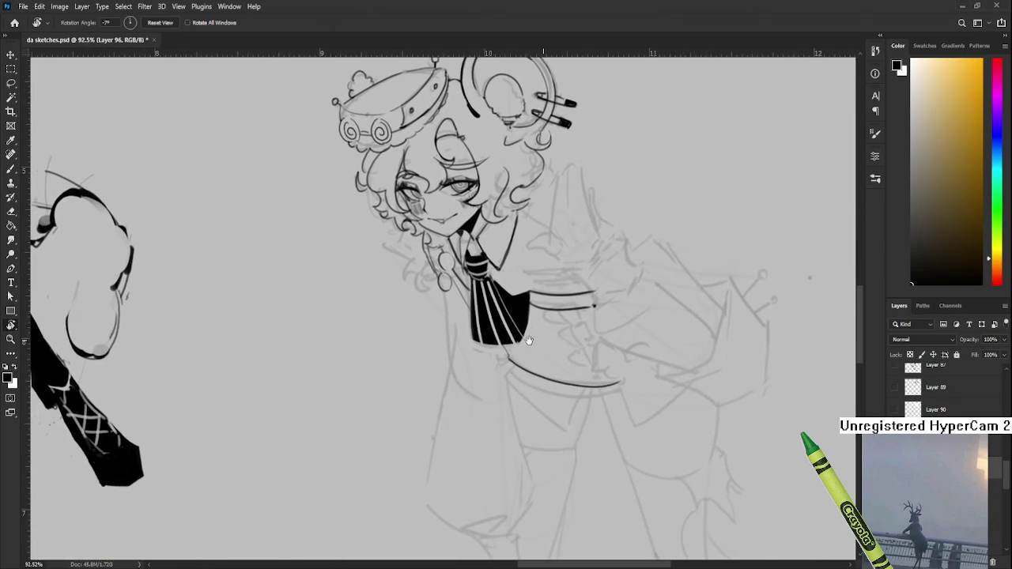
{"action": "left_click_drag", "start_coordinate": [529, 341], "coordinate": [544, 313]}
{"action": "left_click_drag", "start_coordinate": [466, 274], "coordinate": [461, 348]}
{"action": "key", "text": "ctrl+z"}
{"action": "left_click_drag", "start_coordinate": [461, 266], "coordinate": [463, 369]}
{"action": "key", "text": "ctrl+z"}
{"action": "left_click_drag", "start_coordinate": [458, 276], "coordinate": [484, 376]}
{"action": "key", "text": "ctrl+z"}
{"action": "mouse_move", "coordinate": [460, 264]}
{"action": "left_mouse_down"}
{"action": "mouse_move", "coordinate": [465, 337]}
{"action": "mouse_move", "coordinate": [488, 367]}
{"action": "left_mouse_up"}
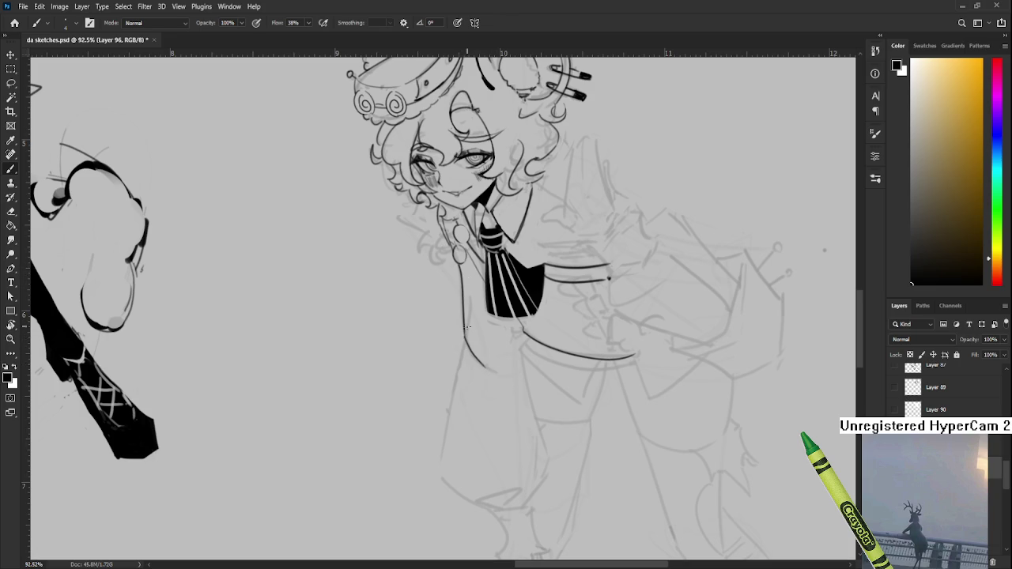
Extend the coat line further down and thin its end with the Eraser
{"action": "scroll", "coordinate": [466, 334], "scroll_direction": "down", "scroll_amount": 2}
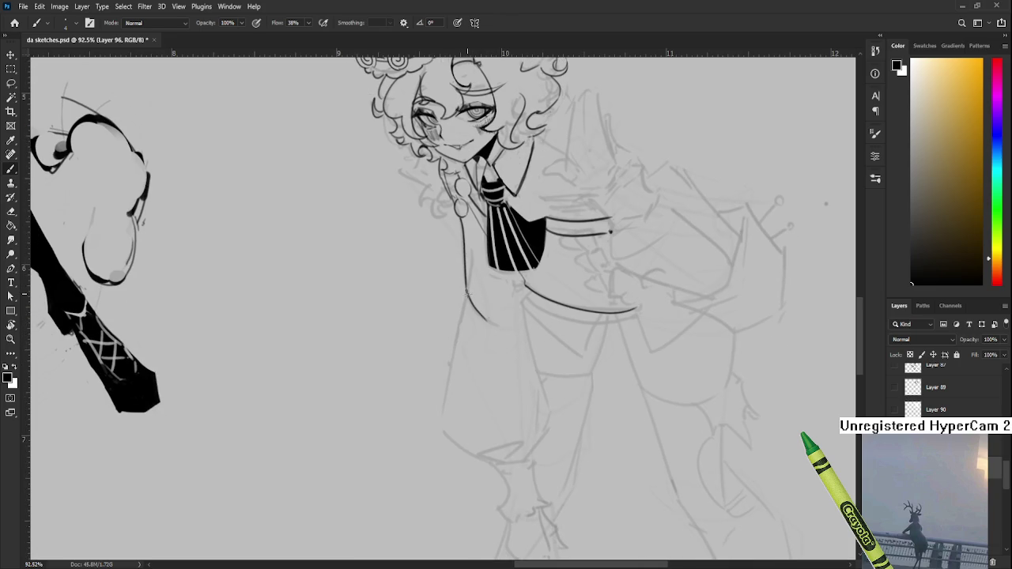
{"action": "left_click_drag", "start_coordinate": [466, 291], "coordinate": [493, 325]}
{"action": "key", "text": "e"}
{"action": "key", "text": "b"}
{"action": "key", "text": "e"}
{"action": "key", "text": "b"}
{"action": "key", "text": "e"}
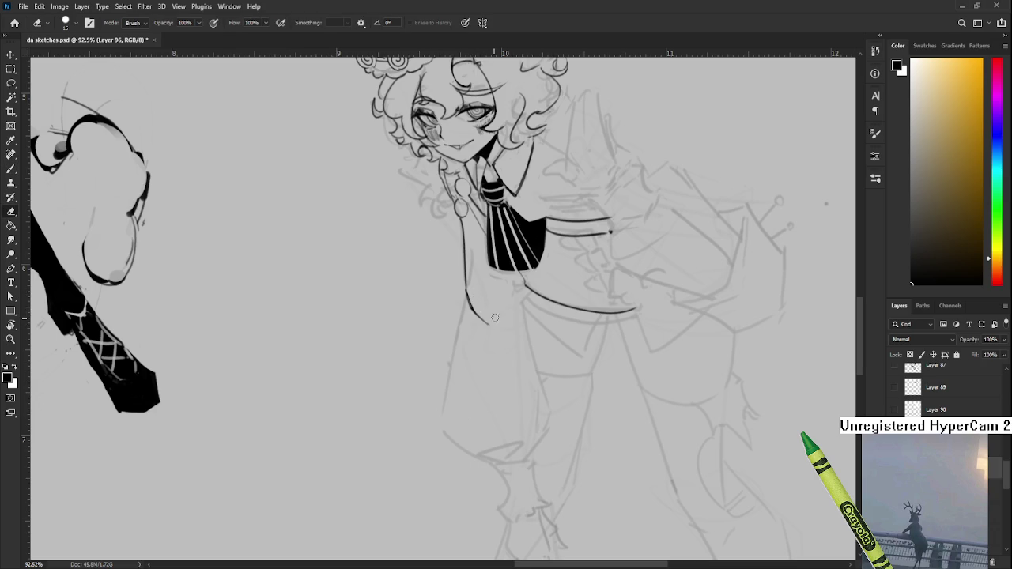
{"action": "left_click_drag", "start_coordinate": [492, 315], "coordinate": [482, 308]}
Ink a long line down from the waist, comparing attempts with undo and redo
{"action": "key", "text": "b"}
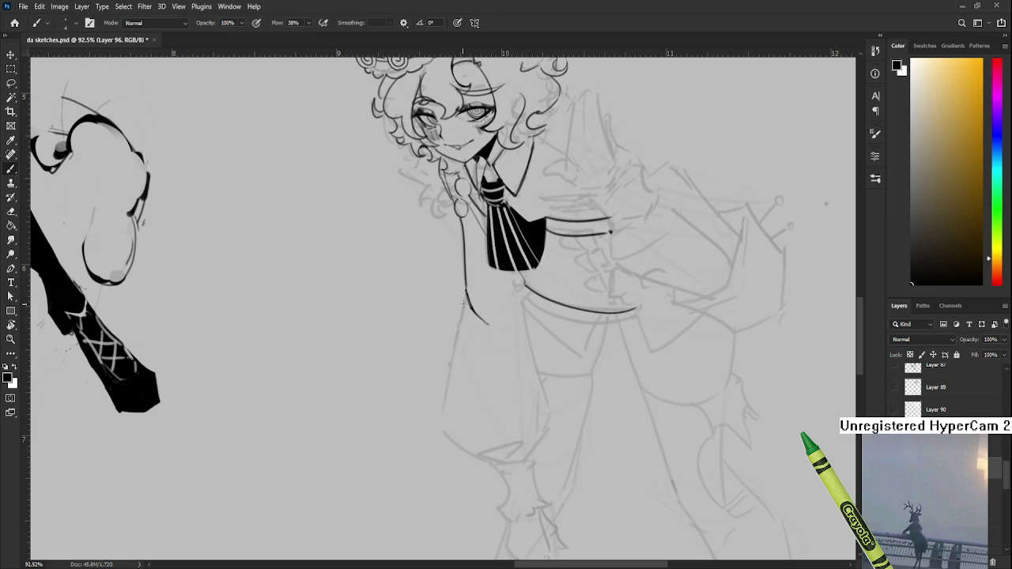
{"action": "left_click_drag", "start_coordinate": [465, 288], "coordinate": [446, 405]}
{"action": "key", "text": "ctrl+z"}
{"action": "key", "text": "ctrl+shift+z"}
{"action": "key", "text": "ctrl+z"}
{"action": "key", "text": "ctrl+shift+z"}
{"action": "key", "text": "ctrl+z"}
{"action": "key", "text": "ctrl+shift+z"}
{"action": "key", "text": "ctrl+z"}
{"action": "key", "text": "ctrl+shift+z"}
{"action": "key", "text": "ctrl+z"}
{"action": "left_click_drag", "start_coordinate": [465, 291], "coordinate": [446, 426]}
Tilt the view and extend the lower end of the sleeve line
{"action": "key", "text": "r"}
{"action": "left_click_drag", "start_coordinate": [486, 377], "coordinate": [399, 336]}
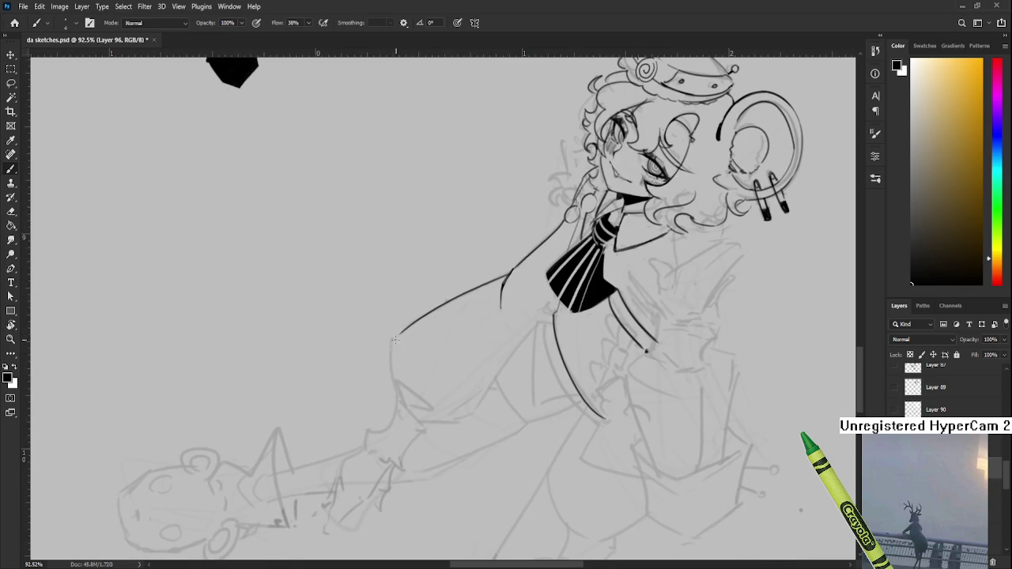
{"action": "mouse_move", "coordinate": [393, 341]}
{"action": "left_mouse_down"}
{"action": "mouse_move", "coordinate": [400, 335]}
{"action": "mouse_move", "coordinate": [400, 404]}
{"action": "left_mouse_up"}
{"action": "key", "text": "e"}
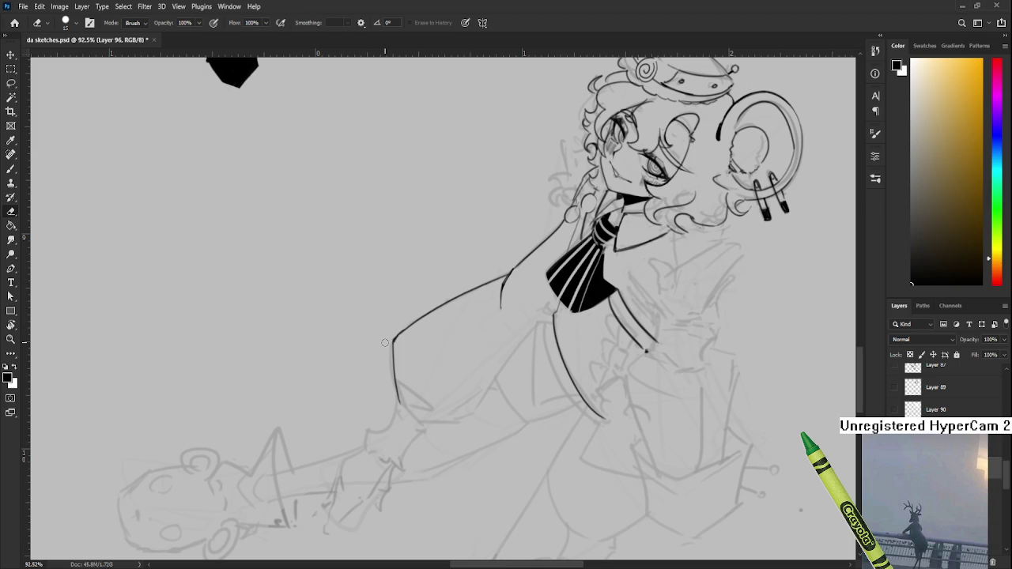
{"action": "scroll", "coordinate": [385, 342], "scroll_direction": "down", "scroll_amount": 6}
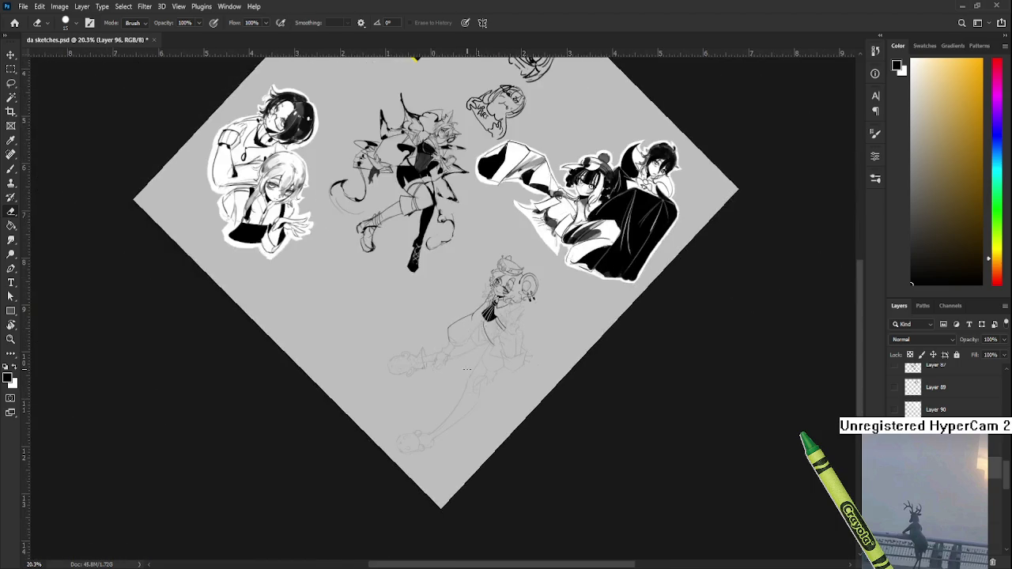
Reduce the canvas tilt to about 12° and ink the sleeve's knee edge and pointed tip
{"action": "scroll", "coordinate": [488, 365], "scroll_direction": "up", "scroll_amount": 2}
{"action": "scroll", "coordinate": [488, 365], "scroll_direction": "up", "scroll_amount": 5}
{"action": "key", "text": "r"}
{"action": "left_click_drag", "start_coordinate": [488, 365], "coordinate": [443, 422]}
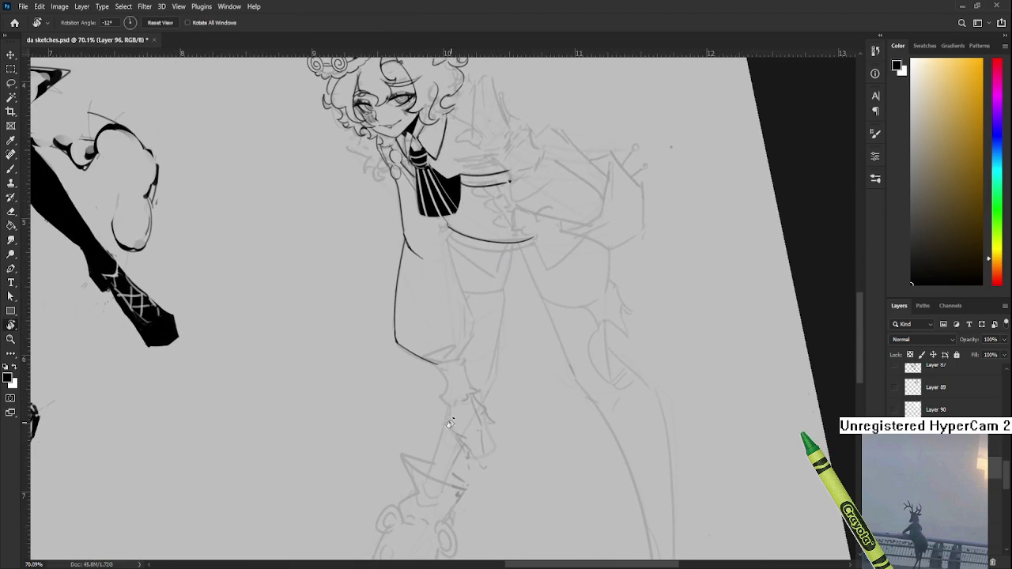
{"action": "key", "text": "b"}
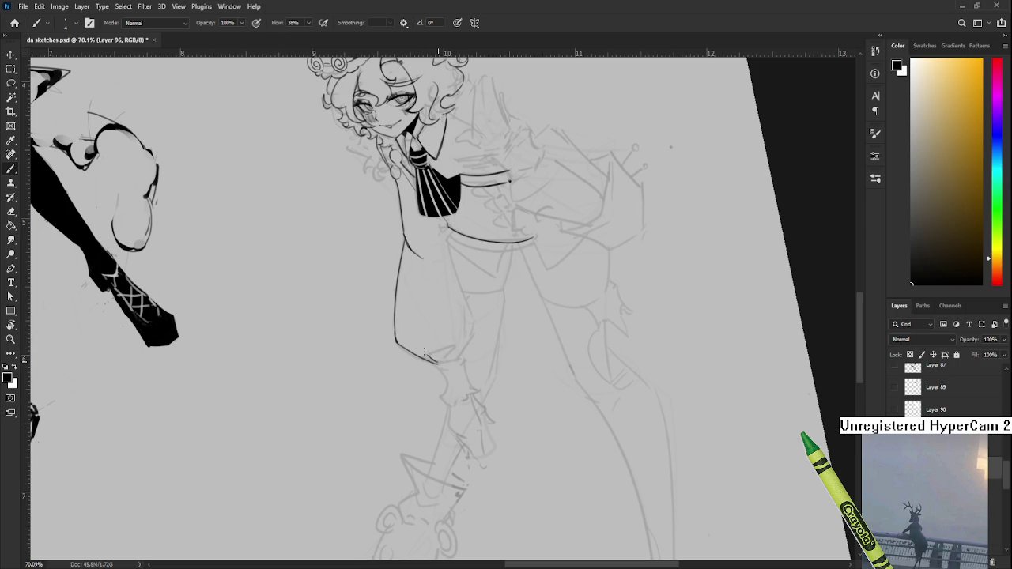
{"action": "key", "text": "ctrl+z"}
{"action": "key", "text": "ctrl+z"}
{"action": "left_click_drag", "start_coordinate": [422, 351], "coordinate": [465, 370]}
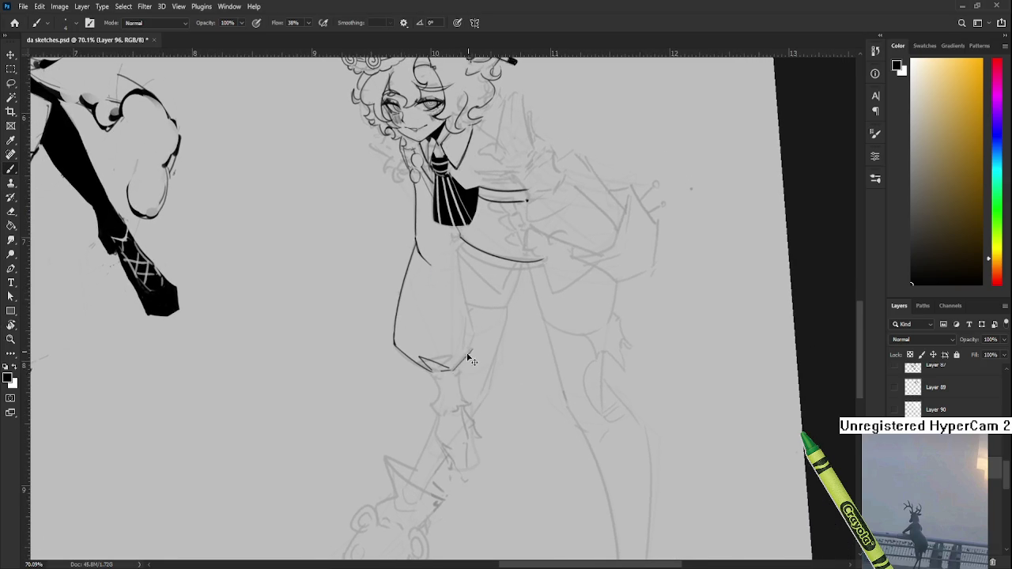
{"action": "left_click_drag", "start_coordinate": [473, 342], "coordinate": [453, 368]}
Tilt the canvas the other way and ink a vertical fold line down the sleeve
{"action": "key", "text": "r"}
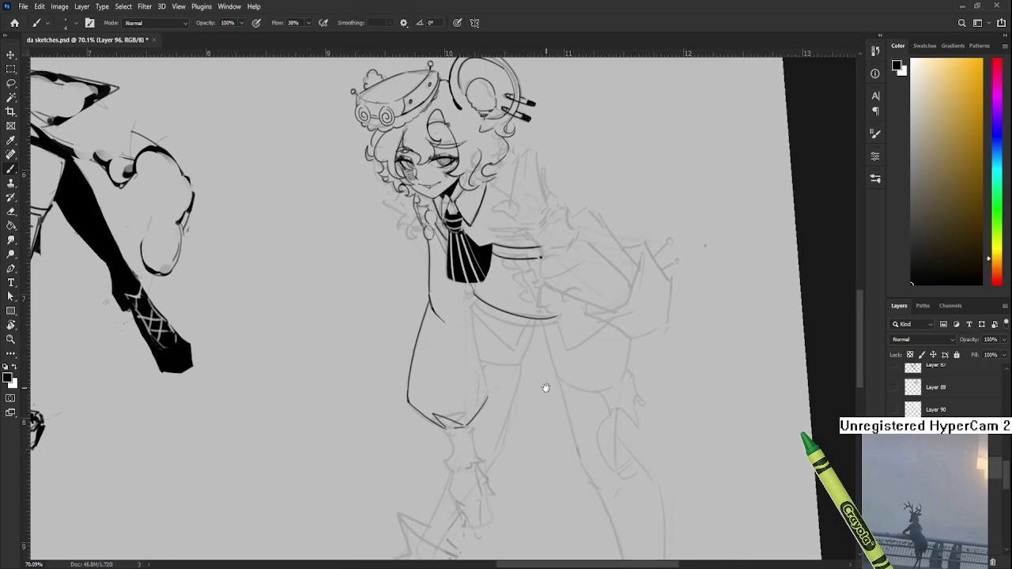
{"action": "left_click_drag", "start_coordinate": [538, 328], "coordinate": [549, 416]}
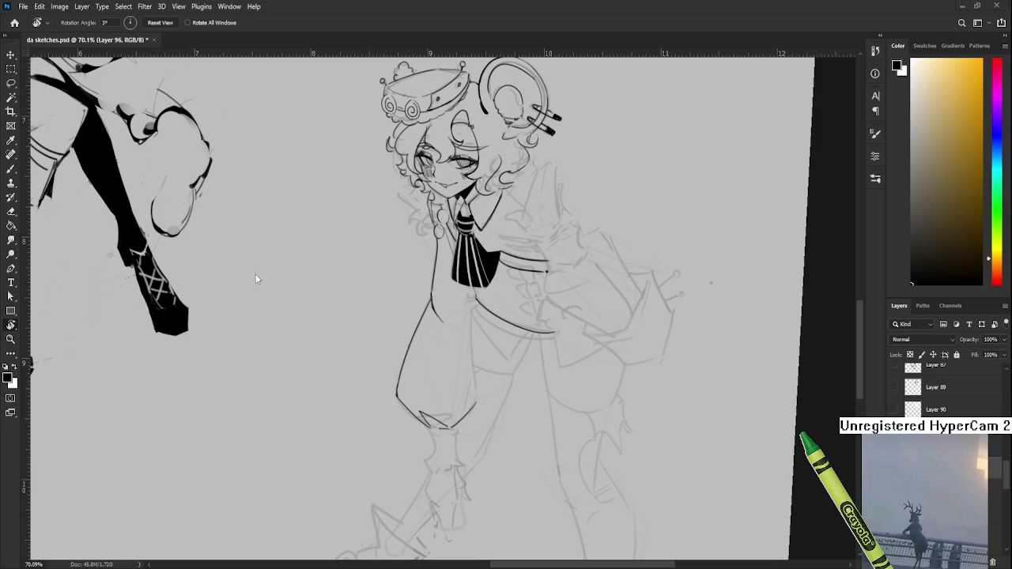
{"action": "scroll", "coordinate": [467, 408], "scroll_direction": "up", "scroll_amount": 3}
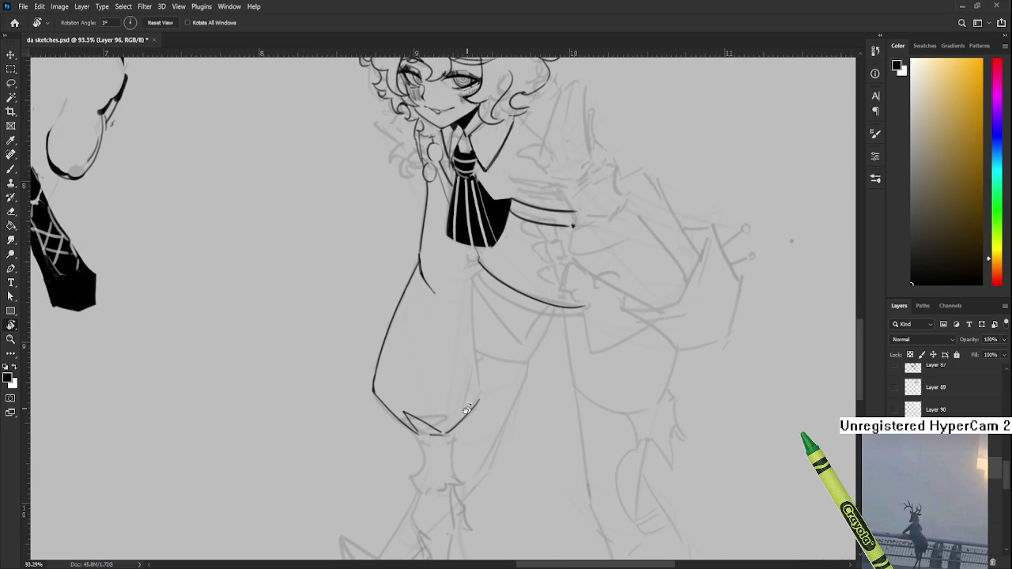
{"action": "scroll", "coordinate": [467, 408], "scroll_direction": "down", "scroll_amount": 2}
{"action": "scroll", "coordinate": [414, 391], "scroll_direction": "up", "scroll_amount": 2}
{"action": "key", "text": "b"}
{"action": "left_click_drag", "start_coordinate": [419, 324], "coordinate": [429, 443]}
{"action": "key", "text": "ctrl+z"}
{"action": "left_click_drag", "start_coordinate": [420, 312], "coordinate": [430, 443]}
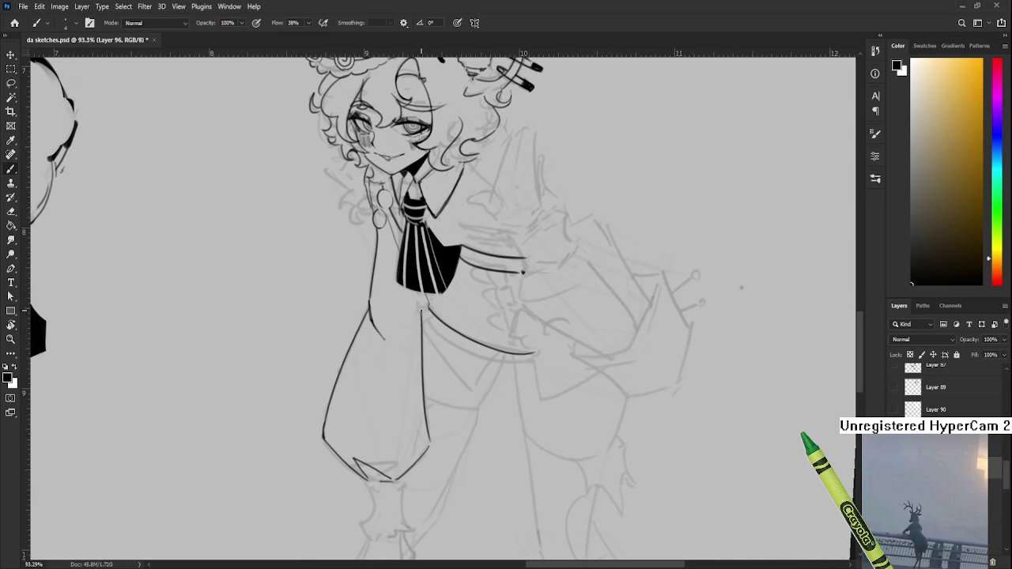
Ink the curved line sweeping beneath the tie, retrying it, then reframe toward the crown
{"action": "left_click_drag", "start_coordinate": [422, 298], "coordinate": [406, 380]}
{"action": "key", "text": "ctrl+z"}
{"action": "left_click_drag", "start_coordinate": [423, 301], "coordinate": [400, 369]}
{"action": "key", "text": "ctrl+z"}
{"action": "left_click_drag", "start_coordinate": [428, 302], "coordinate": [418, 344]}
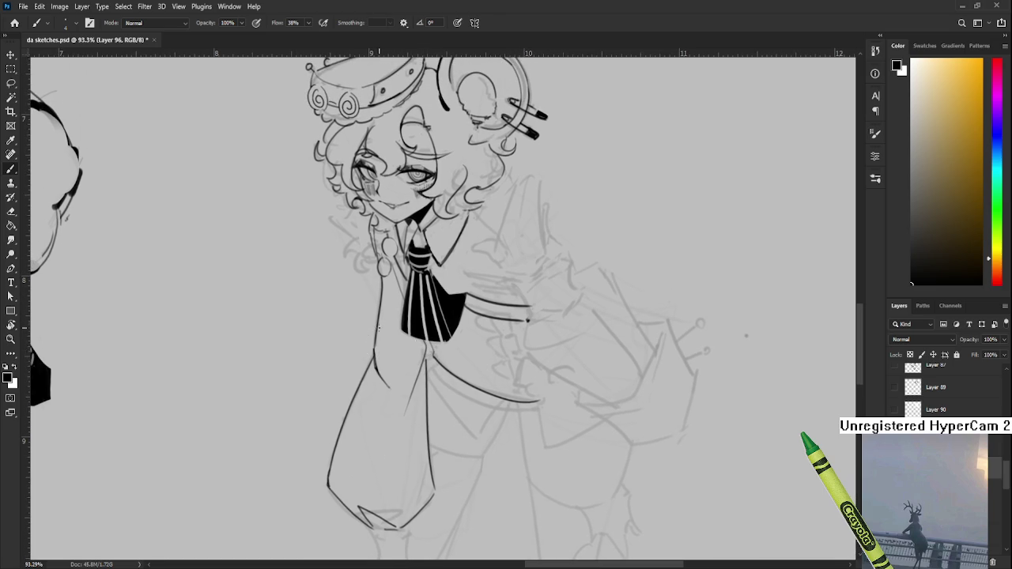
{"action": "key", "text": "e"}
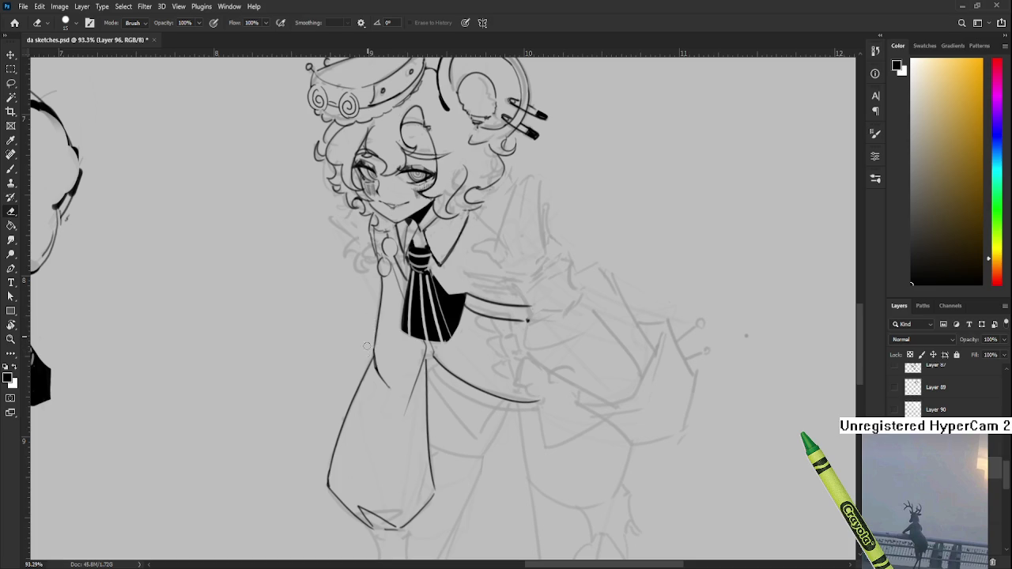
{"action": "left_click_drag", "start_coordinate": [369, 341], "coordinate": [352, 328]}
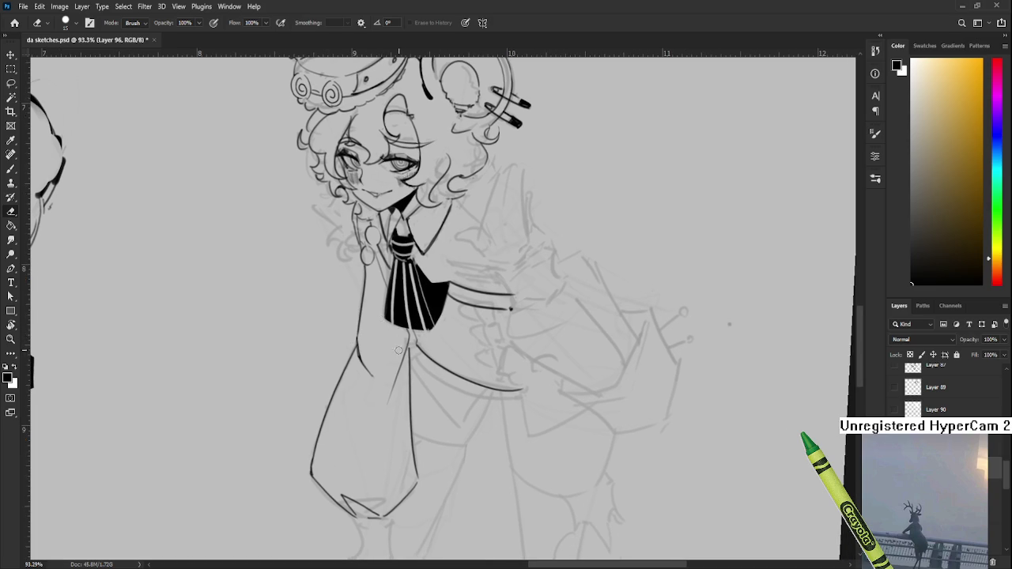
{"action": "key", "text": "b"}
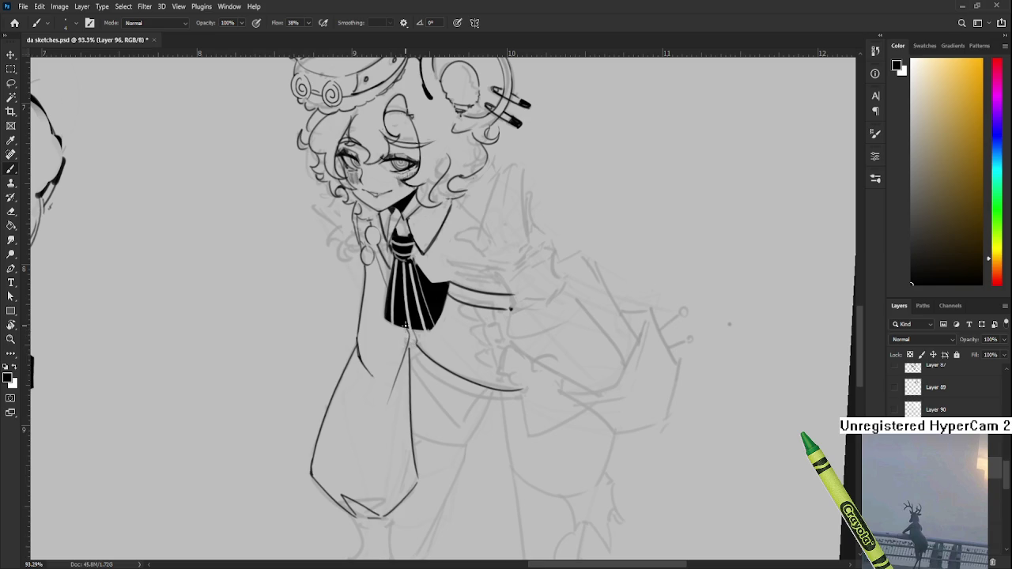
{"action": "left_click_drag", "start_coordinate": [405, 326], "coordinate": [408, 405]}
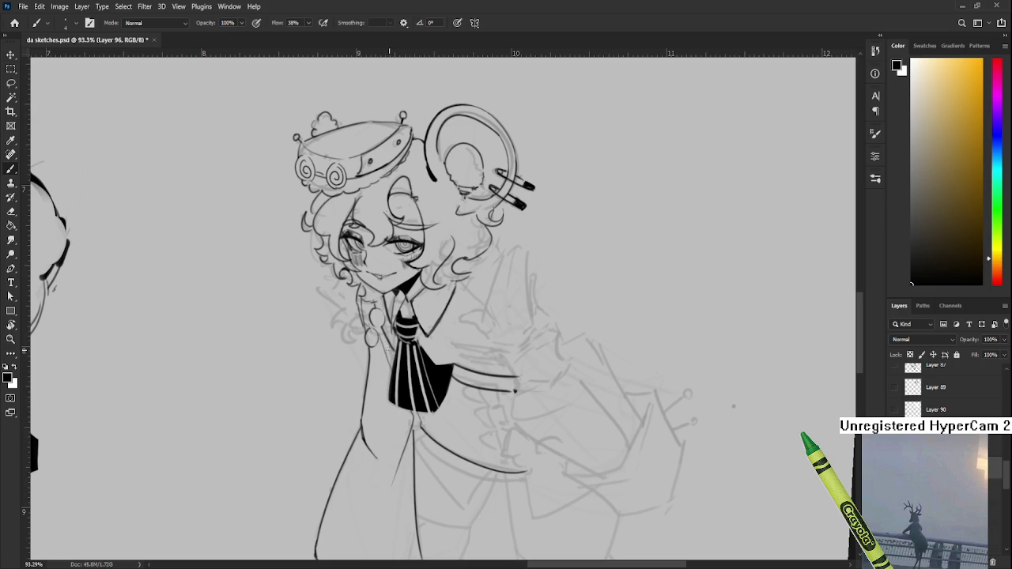
{"action": "key", "text": "e"}
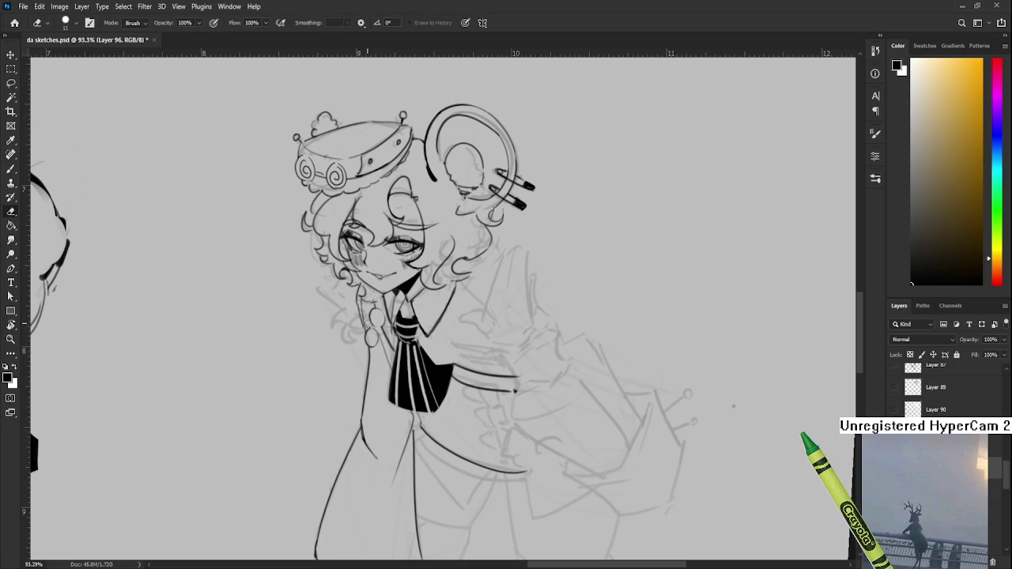
{"action": "scroll", "coordinate": [419, 299], "scroll_direction": "down", "scroll_amount": 3}
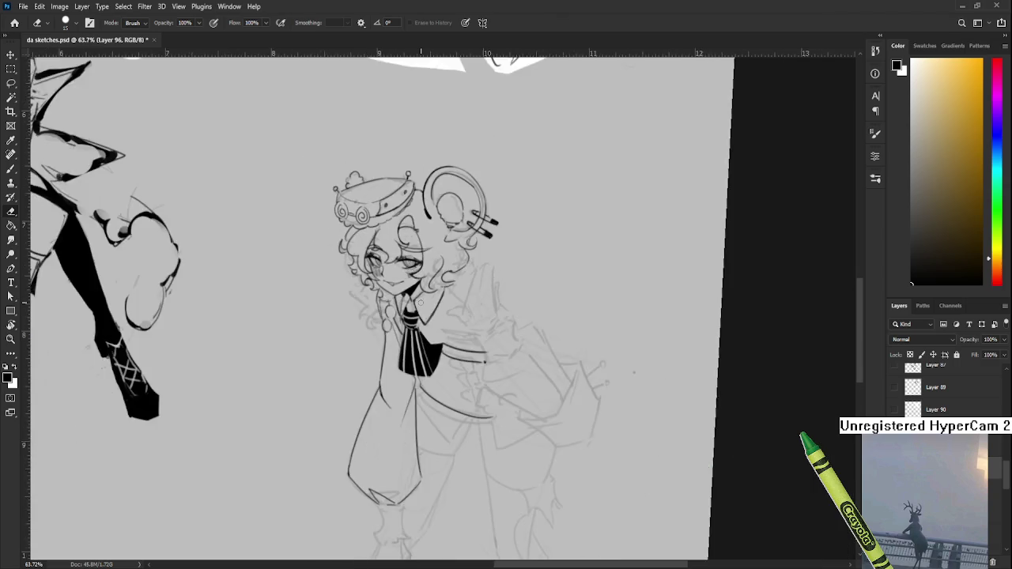
Zoom to the knee area and ink the cuff's side line below the sleeve's pointed end
{"action": "scroll", "coordinate": [420, 299], "scroll_direction": "down", "scroll_amount": 2}
{"action": "scroll", "coordinate": [452, 362], "scroll_direction": "up", "scroll_amount": 2}
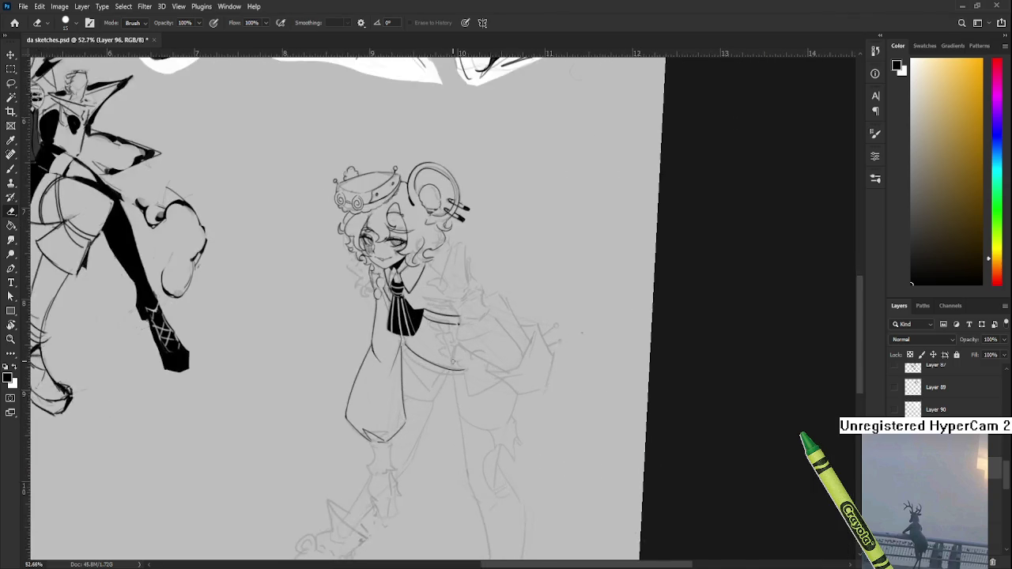
{"action": "scroll", "coordinate": [447, 372], "scroll_direction": "up", "scroll_amount": 1}
{"action": "scroll", "coordinate": [434, 383], "scroll_direction": "up", "scroll_amount": 1}
{"action": "left_click_drag", "start_coordinate": [433, 383], "coordinate": [418, 307]}
{"action": "key", "text": "b"}
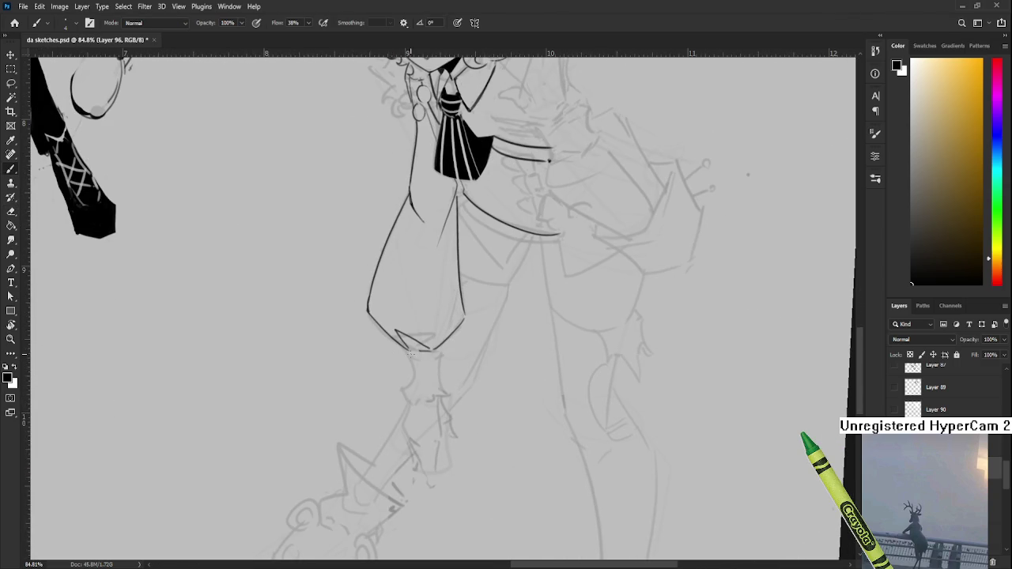
{"action": "left_click_drag", "start_coordinate": [402, 350], "coordinate": [411, 390]}
{"action": "key", "text": "ctrl+z"}
{"action": "left_click_drag", "start_coordinate": [401, 345], "coordinate": [413, 392]}
{"action": "key", "text": "ctrl+z"}
{"action": "left_click_drag", "start_coordinate": [401, 345], "coordinate": [410, 397]}
{"action": "key", "text": "ctrl+z"}
Ink the cuff's scalloped bottom edge and the small dots beneath it
{"action": "key", "text": "ctrl+z"}
{"action": "key", "text": "ctrl+z"}
{"action": "key", "text": "ctrl+z"}
{"action": "left_click_drag", "start_coordinate": [412, 397], "coordinate": [442, 393]}
{"action": "key", "text": "ctrl+z"}
{"action": "key", "text": "ctrl+z"}
{"action": "mouse_move", "coordinate": [430, 355]}
{"action": "left_mouse_down"}
{"action": "mouse_move", "coordinate": [398, 367]}
{"action": "mouse_move", "coordinate": [408, 398]}
{"action": "left_mouse_up"}
{"action": "key", "text": "ctrl+z"}
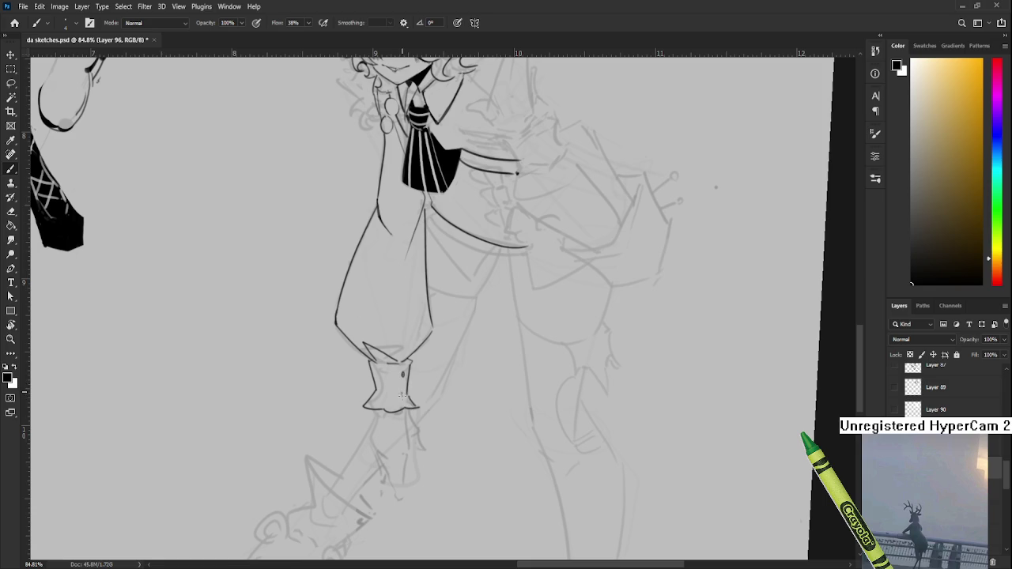
{"action": "left_click_drag", "start_coordinate": [403, 396], "coordinate": [420, 371]}
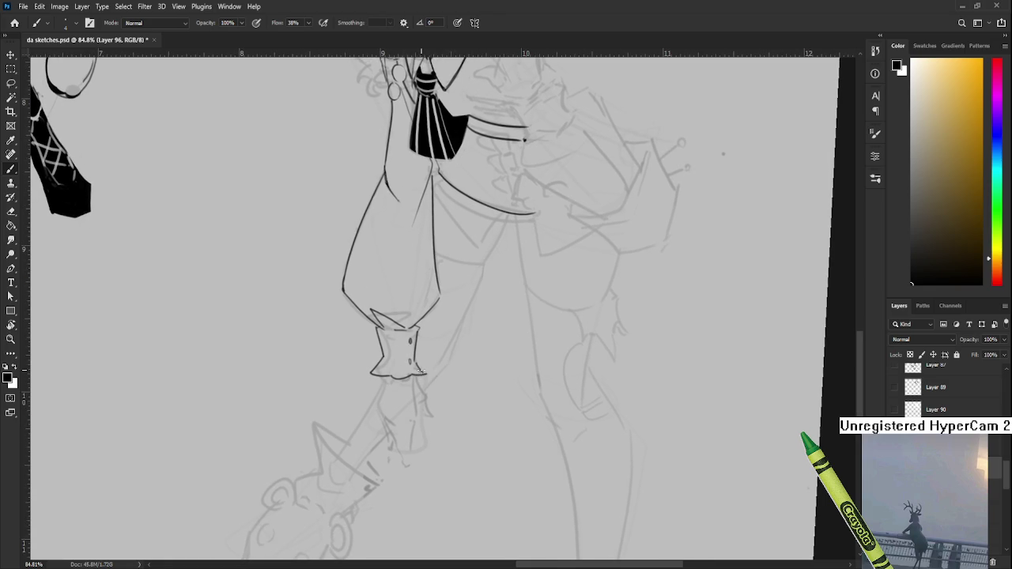
{"action": "scroll", "coordinate": [420, 371], "scroll_direction": "down", "scroll_amount": 2}
{"action": "scroll", "coordinate": [428, 368], "scroll_direction": "down", "scroll_amount": 2}
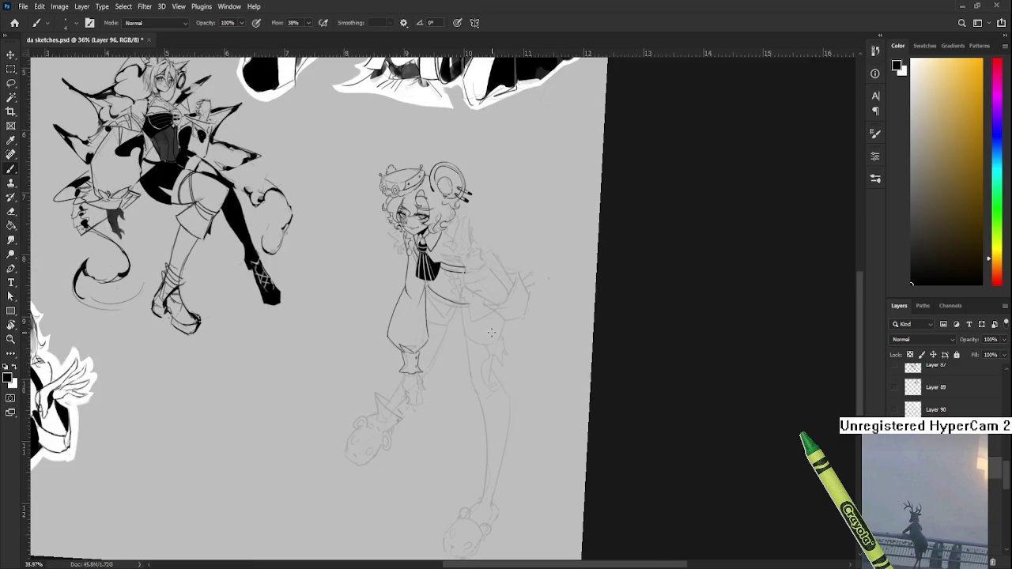
Tilt the canvas and ink two short lines beside the tie, the upper one starting with a curl
{"action": "scroll", "coordinate": [491, 195], "scroll_direction": "up", "scroll_amount": 1}
{"action": "scroll", "coordinate": [470, 252], "scroll_direction": "up", "scroll_amount": 3}
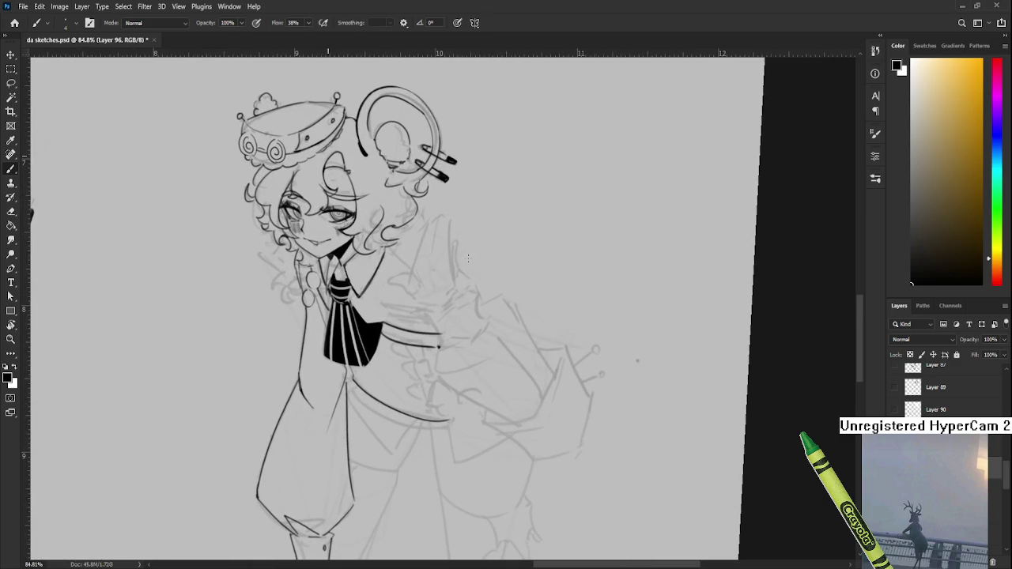
{"action": "left_click_drag", "start_coordinate": [459, 255], "coordinate": [446, 340]}
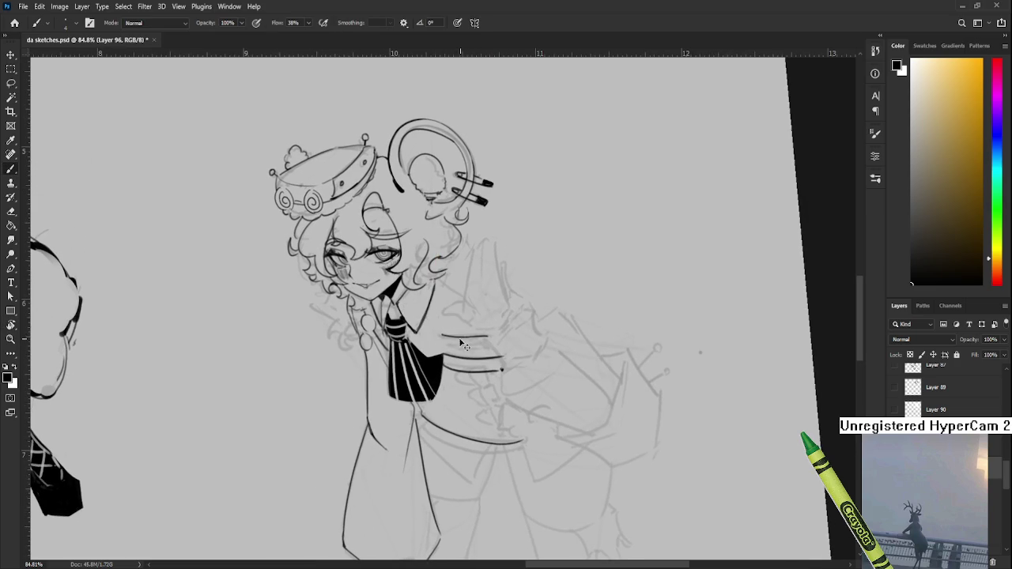
{"action": "left_click_drag", "start_coordinate": [440, 335], "coordinate": [486, 338]}
{"action": "mouse_move", "coordinate": [445, 330]}
{"action": "left_mouse_down"}
{"action": "mouse_move", "coordinate": [481, 336]}
{"action": "mouse_move", "coordinate": [468, 327]}
{"action": "mouse_move", "coordinate": [532, 413]}
{"action": "left_mouse_up"}
{"action": "key", "text": "r"}
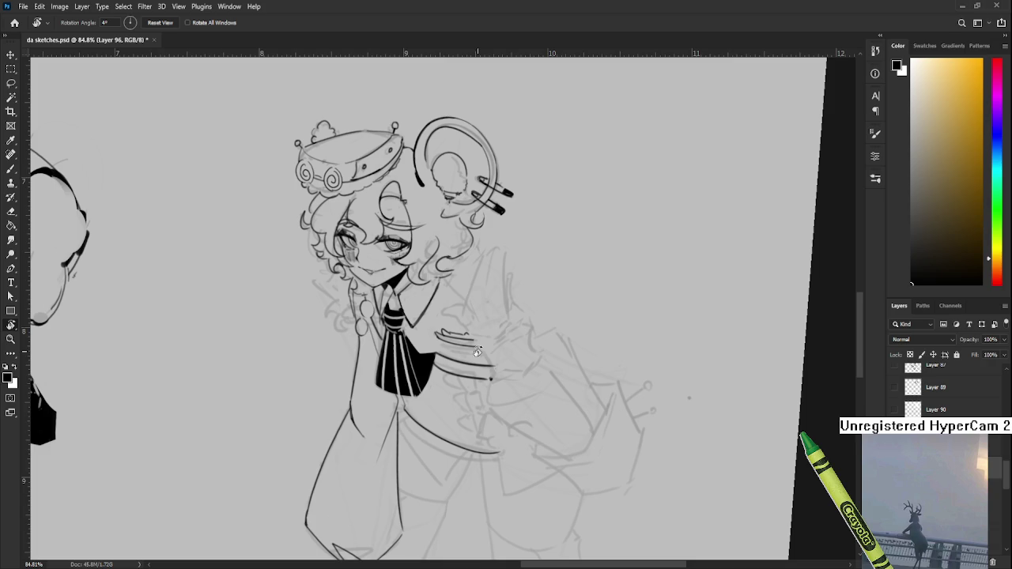
Frame the torso and add three small hook strokes at the bottom of the coat lacing
{"action": "scroll", "coordinate": [477, 352], "scroll_direction": "down", "scroll_amount": 2}
{"action": "scroll", "coordinate": [477, 352], "scroll_direction": "down", "scroll_amount": 2}
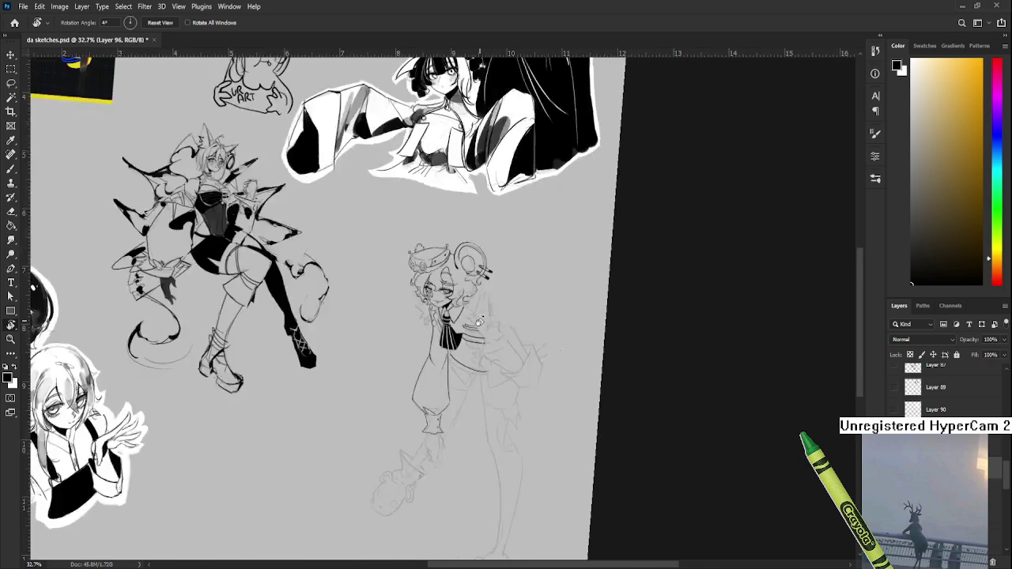
{"action": "scroll", "coordinate": [479, 333], "scroll_direction": "up", "scroll_amount": 1}
{"action": "scroll", "coordinate": [481, 327], "scroll_direction": "up", "scroll_amount": 1}
{"action": "scroll", "coordinate": [478, 327], "scroll_direction": "up", "scroll_amount": 1}
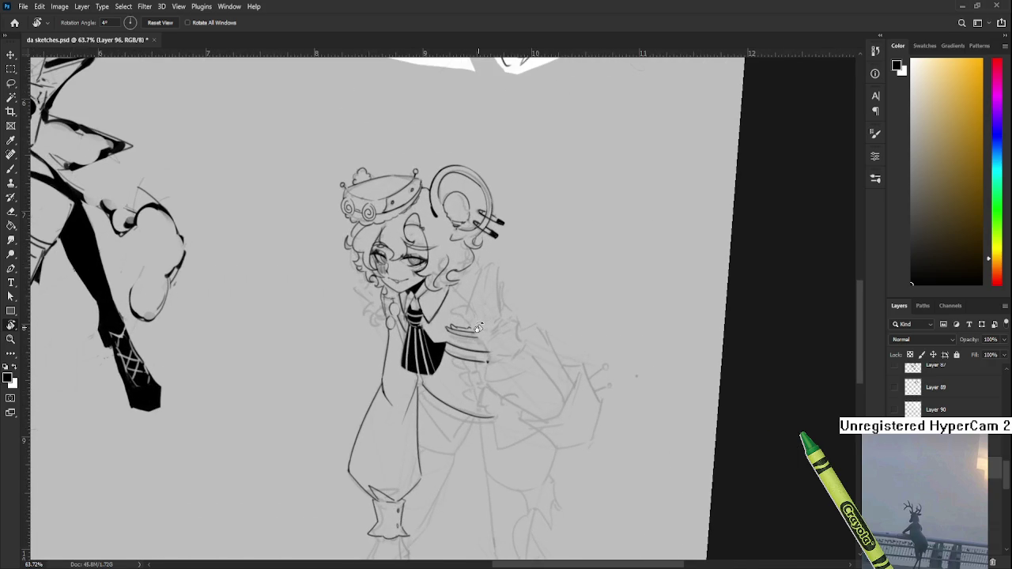
{"action": "mouse_move", "coordinate": [479, 328]}
{"action": "left_mouse_down"}
{"action": "mouse_move", "coordinate": [439, 307]}
{"action": "mouse_move", "coordinate": [432, 346]}
{"action": "left_mouse_up"}
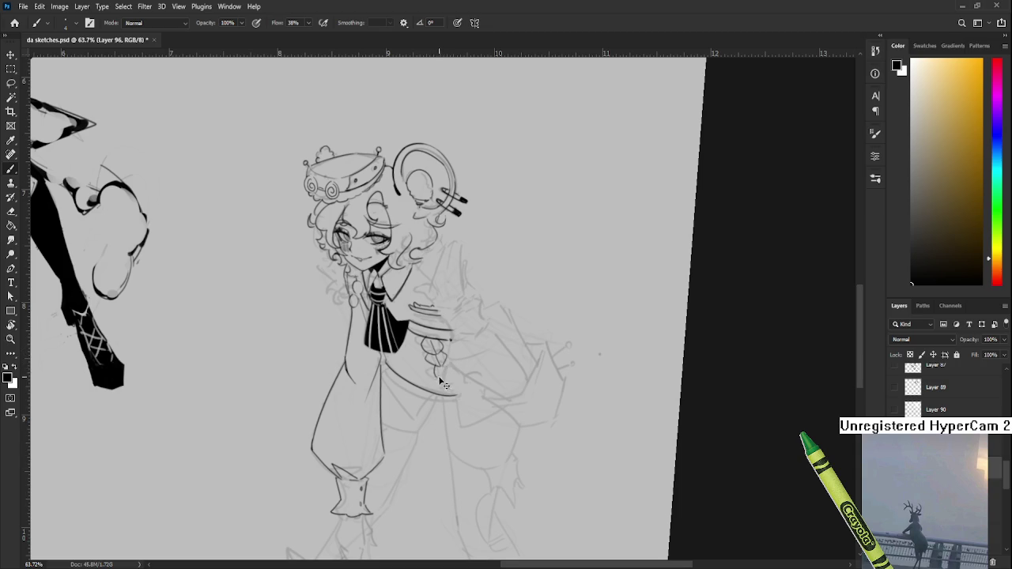
{"action": "mouse_move", "coordinate": [434, 366]}
{"action": "left_mouse_down"}
{"action": "mouse_move", "coordinate": [456, 387]}
{"action": "mouse_move", "coordinate": [448, 380]}
{"action": "left_mouse_up"}
{"action": "left_click_drag", "start_coordinate": [448, 381], "coordinate": [453, 387]}
{"action": "left_click_drag", "start_coordinate": [457, 389], "coordinate": [461, 384]}
{"action": "scroll", "coordinate": [464, 382], "scroll_direction": "down", "scroll_amount": 3}
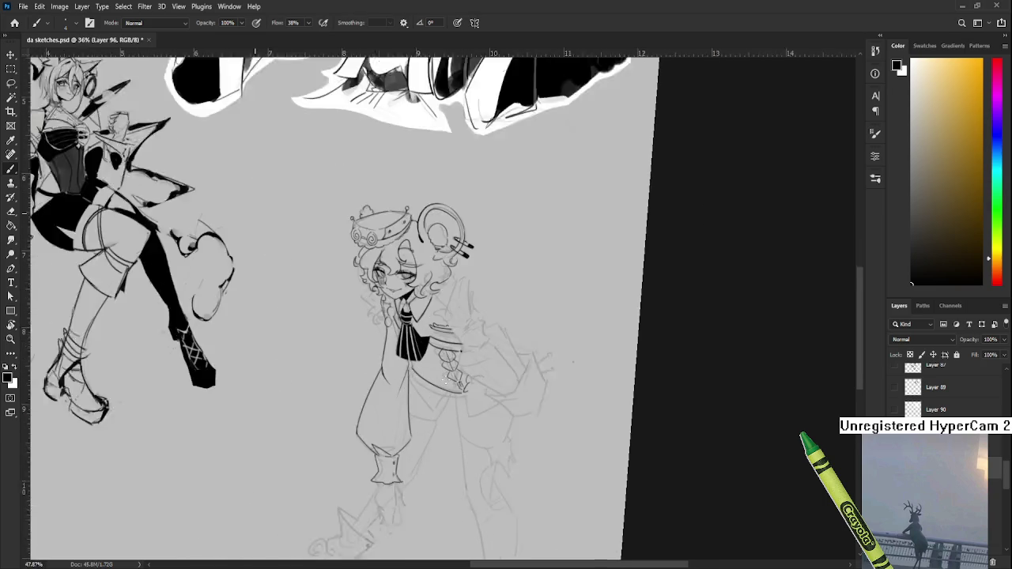
Center the character and ink the belt edge across the waist, redrawing it twice
{"action": "scroll", "coordinate": [443, 372], "scroll_direction": "up", "scroll_amount": 3}
{"action": "scroll", "coordinate": [430, 358], "scroll_direction": "up", "scroll_amount": 2}
{"action": "left_click_drag", "start_coordinate": [429, 359], "coordinate": [405, 356]}
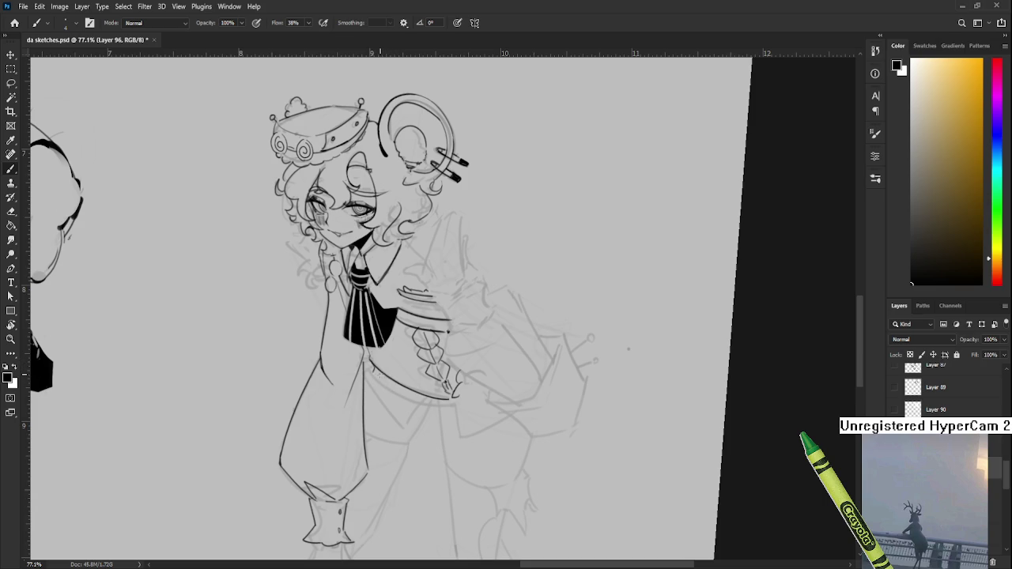
{"action": "mouse_move", "coordinate": [372, 370]}
{"action": "left_mouse_down"}
{"action": "mouse_move", "coordinate": [434, 400]}
{"action": "mouse_move", "coordinate": [388, 389]}
{"action": "mouse_move", "coordinate": [443, 402]}
{"action": "left_mouse_up"}
{"action": "key", "text": "ctrl+z"}
{"action": "key", "text": "ctrl+z"}
{"action": "left_click_drag", "start_coordinate": [373, 372], "coordinate": [456, 411]}
{"action": "key", "text": "ctrl+z"}
{"action": "left_click_drag", "start_coordinate": [370, 370], "coordinate": [455, 408]}
{"action": "scroll", "coordinate": [439, 372], "scroll_direction": "up", "scroll_amount": 1}
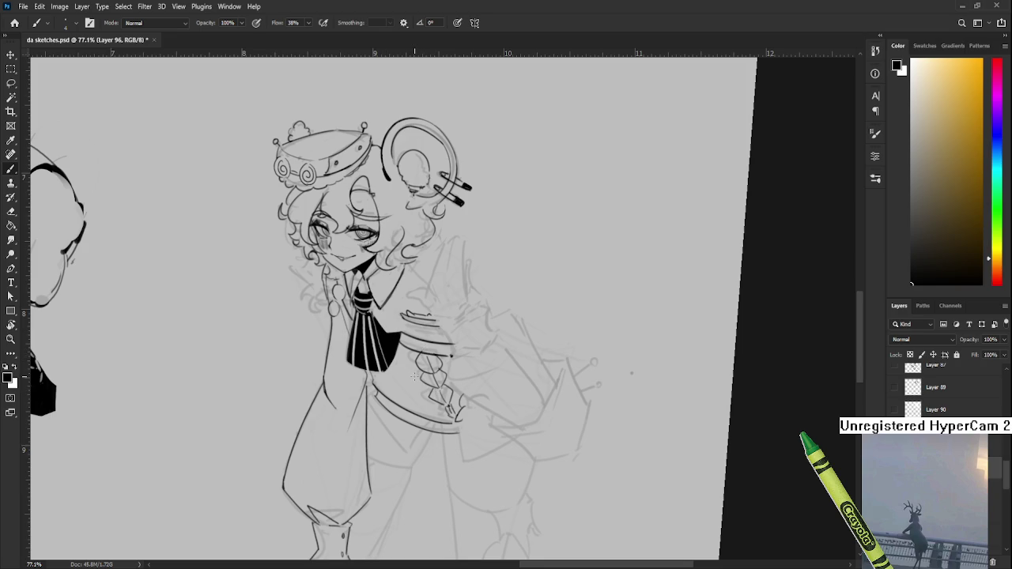
{"action": "scroll", "coordinate": [397, 401], "scroll_direction": "down", "scroll_amount": 1}
Rotate the canvas to the opposite tilt and add a thin diagonal line beside the belt
{"action": "key", "text": "r"}
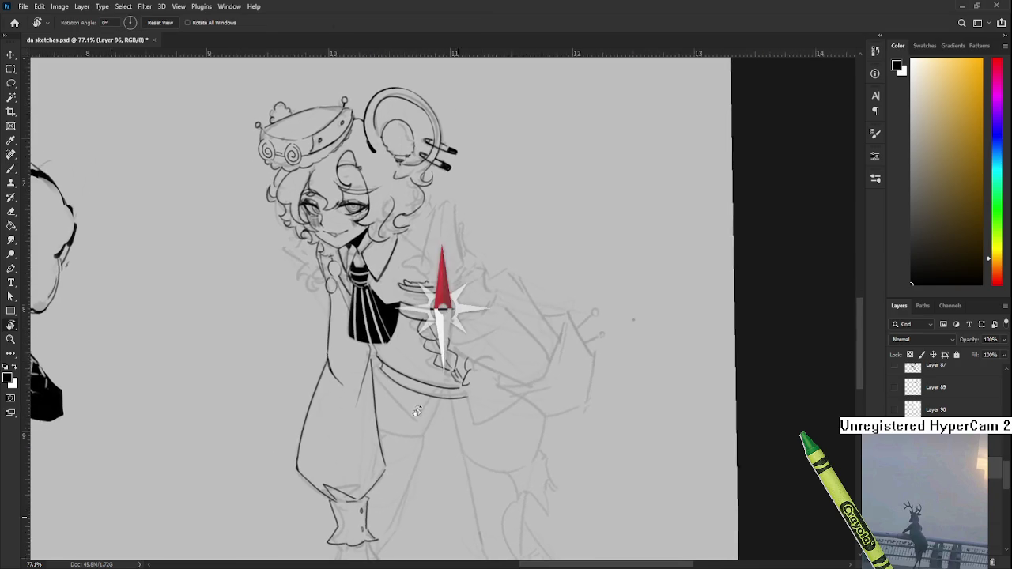
{"action": "left_click_drag", "start_coordinate": [427, 395], "coordinate": [369, 367]}
{"action": "key", "text": "b"}
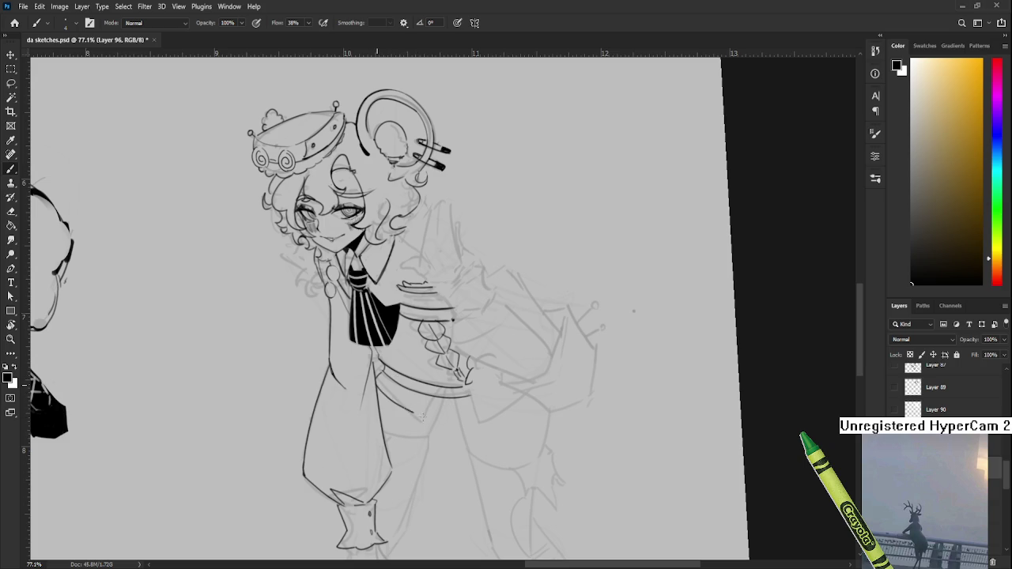
{"action": "left_click_drag", "start_coordinate": [378, 386], "coordinate": [422, 420]}
{"action": "left_click_drag", "start_coordinate": [456, 372], "coordinate": [413, 356]}
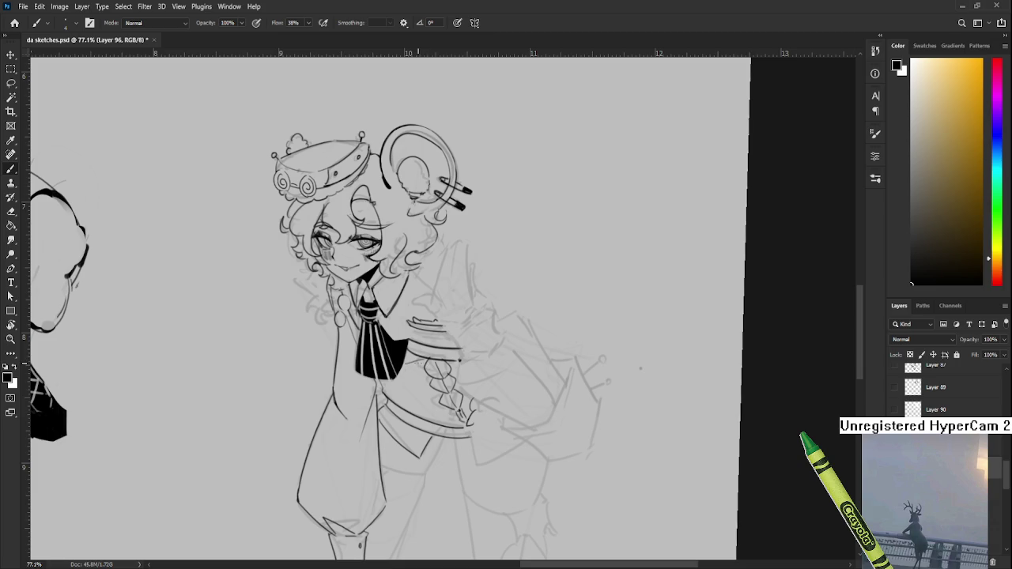
{"action": "left_click_drag", "start_coordinate": [470, 353], "coordinate": [473, 421]}
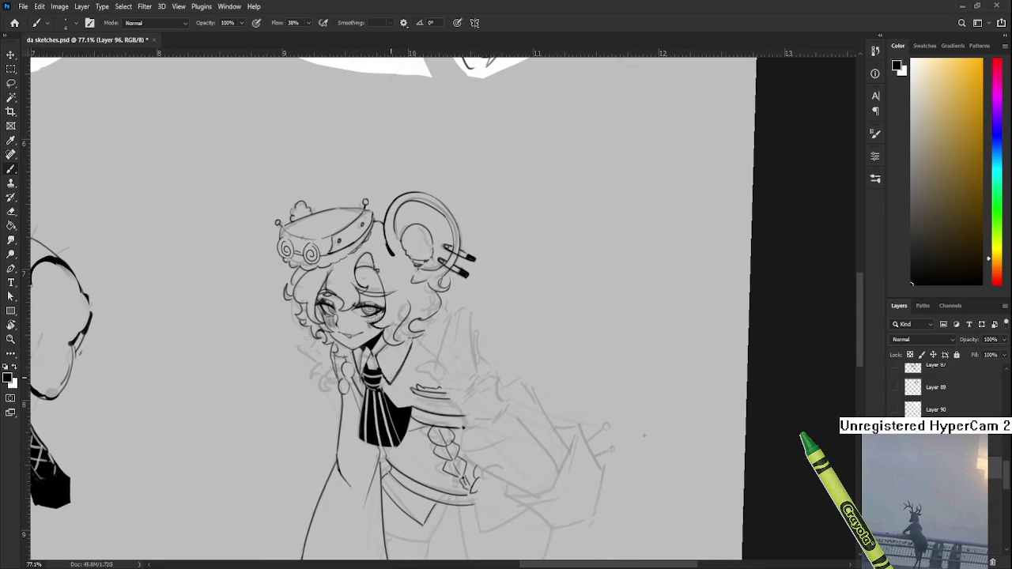
{"action": "left_click_drag", "start_coordinate": [388, 374], "coordinate": [391, 400]}
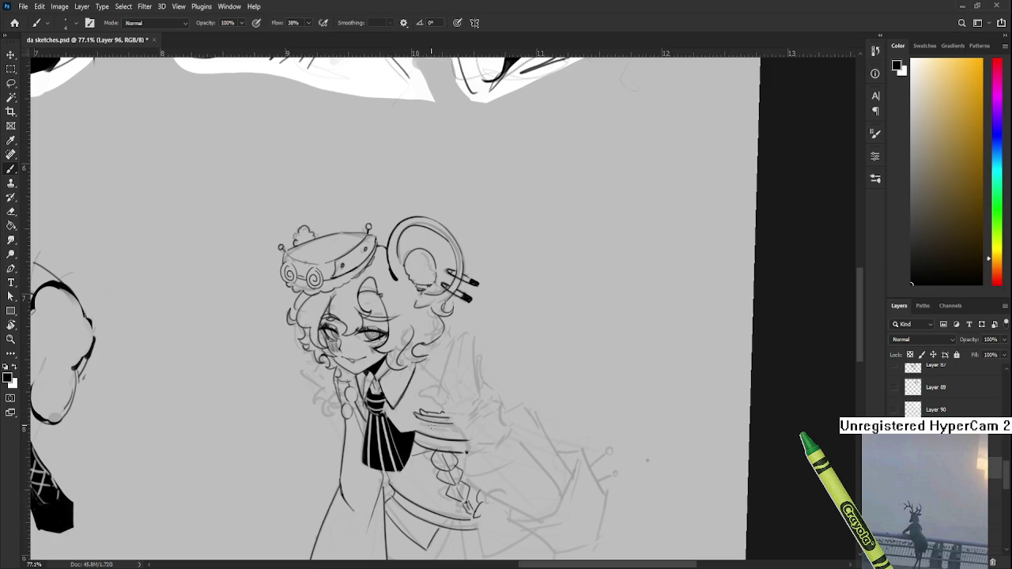
Zoom in on the raised sleeve and extend its inked line down to the right
{"action": "scroll", "coordinate": [431, 427], "scroll_direction": "down", "scroll_amount": 3}
{"action": "scroll", "coordinate": [439, 415], "scroll_direction": "down", "scroll_amount": 3}
{"action": "scroll", "coordinate": [446, 407], "scroll_direction": "down", "scroll_amount": 3}
{"action": "scroll", "coordinate": [453, 399], "scroll_direction": "down", "scroll_amount": 2}
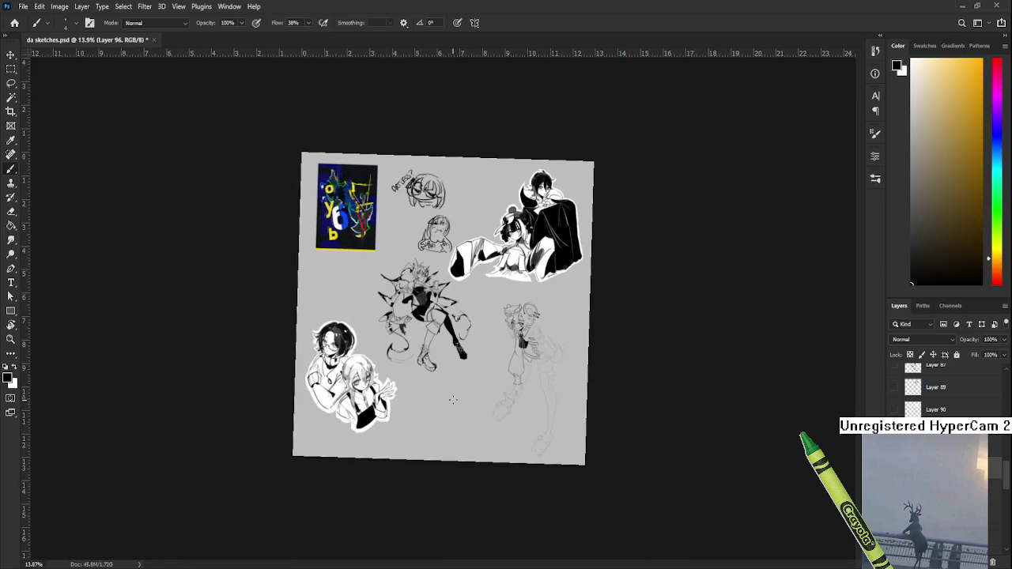
{"action": "scroll", "coordinate": [546, 340], "scroll_direction": "up", "scroll_amount": 3}
{"action": "scroll", "coordinate": [514, 352], "scroll_direction": "up", "scroll_amount": 3}
{"action": "scroll", "coordinate": [443, 368], "scroll_direction": "up", "scroll_amount": 3}
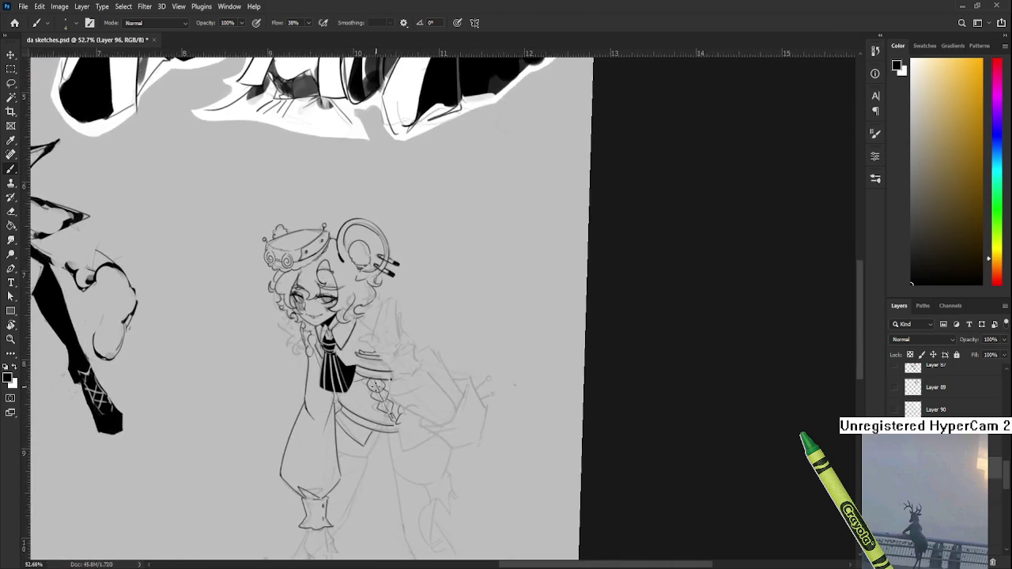
{"action": "scroll", "coordinate": [380, 383], "scroll_direction": "up", "scroll_amount": 3}
{"action": "scroll", "coordinate": [380, 382], "scroll_direction": "down", "scroll_amount": 2}
{"action": "scroll", "coordinate": [396, 381], "scroll_direction": "down", "scroll_amount": 2}
{"action": "scroll", "coordinate": [407, 380], "scroll_direction": "down", "scroll_amount": 1}
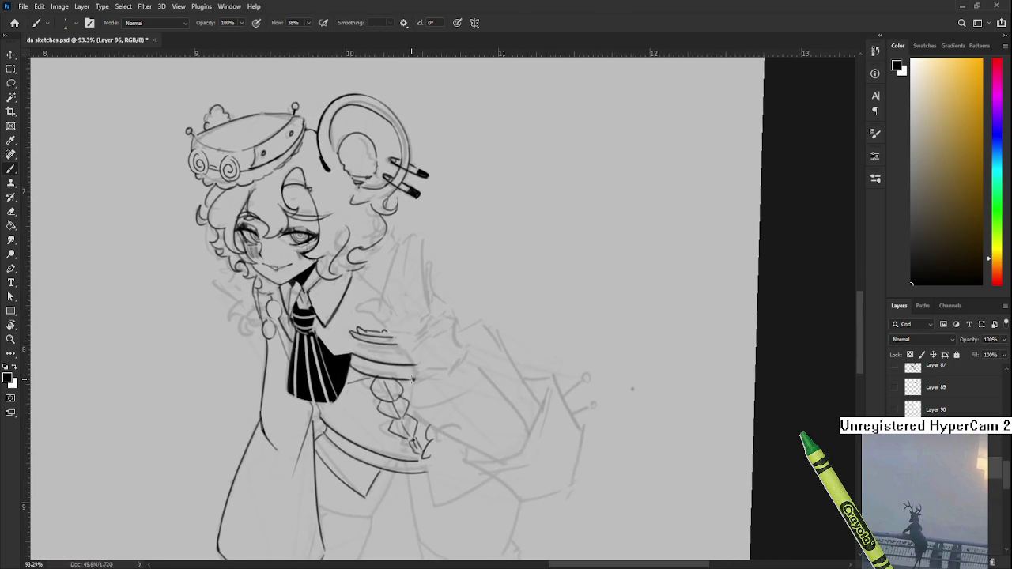
{"action": "scroll", "coordinate": [422, 377], "scroll_direction": "down", "scroll_amount": 2}
{"action": "key", "text": "e"}
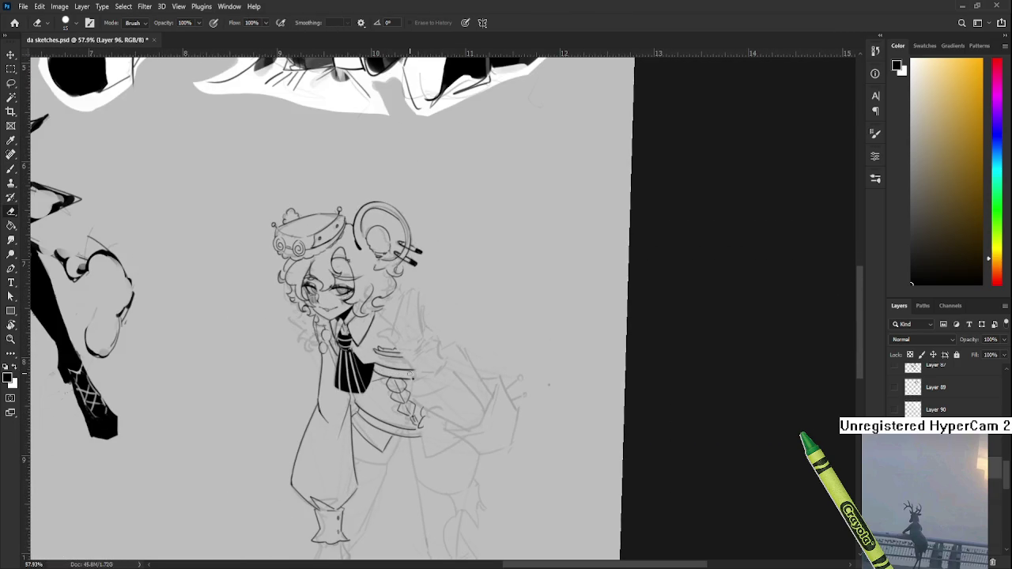
{"action": "scroll", "coordinate": [455, 360], "scroll_direction": "up", "scroll_amount": 3}
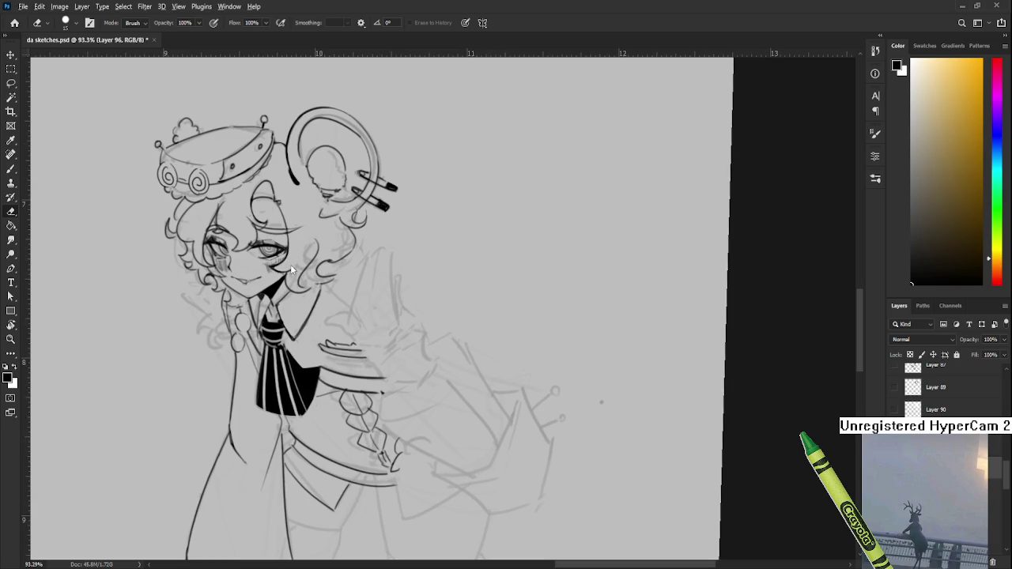
{"action": "key", "text": "b"}
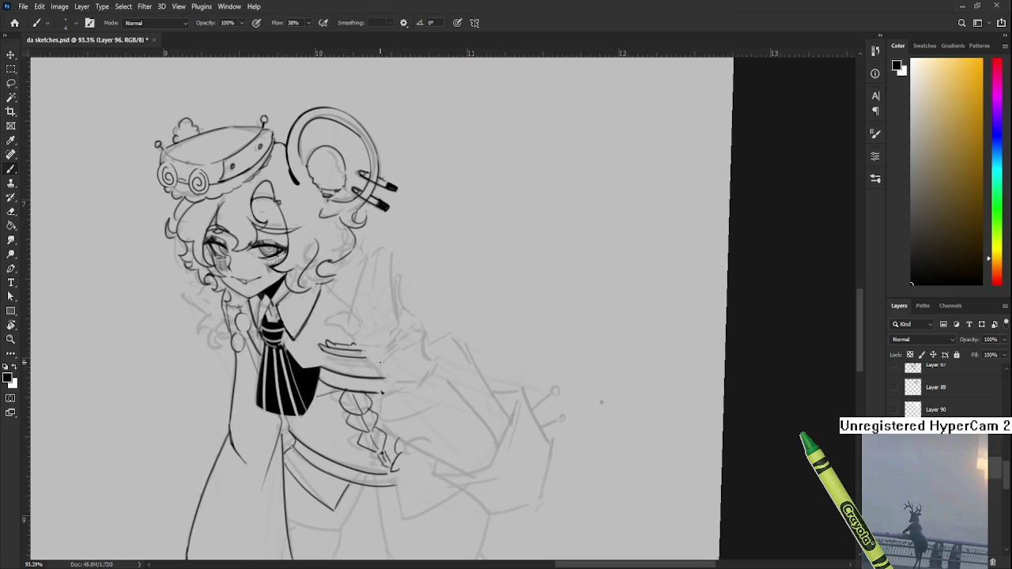
{"action": "left_click_drag", "start_coordinate": [380, 373], "coordinate": [397, 393]}
{"action": "left_click_drag", "start_coordinate": [378, 366], "coordinate": [409, 360]}
{"action": "key", "text": "ctrl+z"}
Draw the rising edge and closing stroke of the pointed cuff
{"action": "left_click_drag", "start_coordinate": [413, 361], "coordinate": [427, 329]}
{"action": "key", "text": "ctrl+z"}
{"action": "mouse_move", "coordinate": [408, 364]}
{"action": "left_mouse_down"}
{"action": "mouse_move", "coordinate": [426, 328]}
{"action": "mouse_move", "coordinate": [443, 367]}
{"action": "left_mouse_up"}
{"action": "key", "text": "ctrl+z"}
{"action": "left_click_drag", "start_coordinate": [426, 329], "coordinate": [443, 368]}
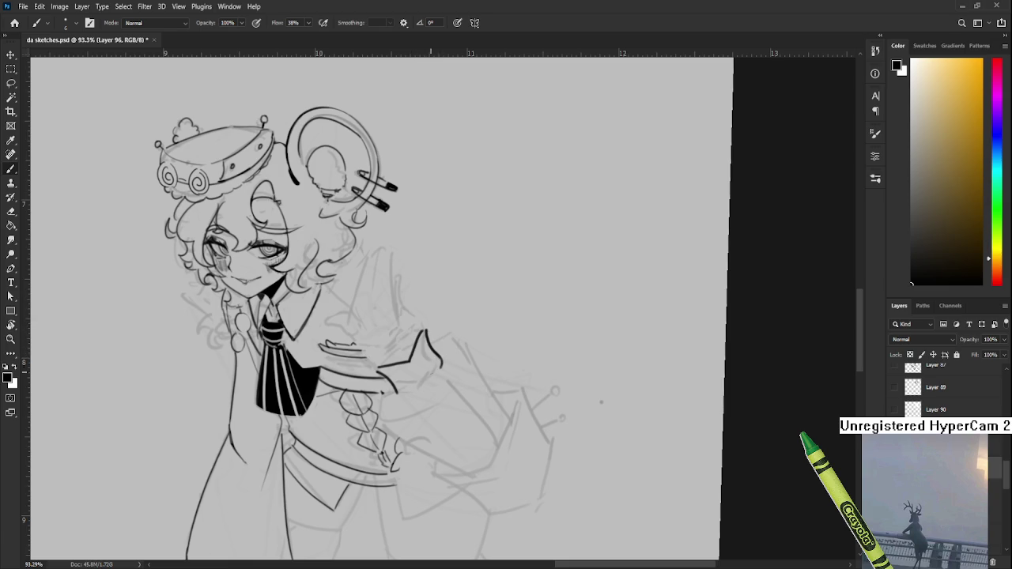
Underline the bottom of the cuff and trim its edges clean
{"action": "left_click_drag", "start_coordinate": [399, 393], "coordinate": [431, 389]}
{"action": "left_click_drag", "start_coordinate": [443, 375], "coordinate": [433, 390]}
{"action": "key", "text": "ctrl+z"}
{"action": "key", "text": "e"}
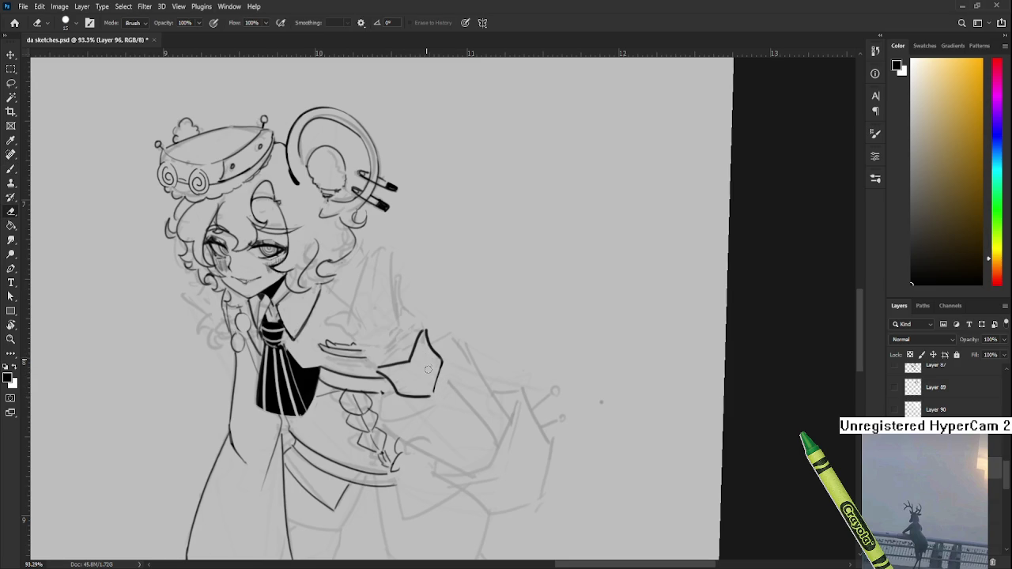
{"action": "key", "text": "b"}
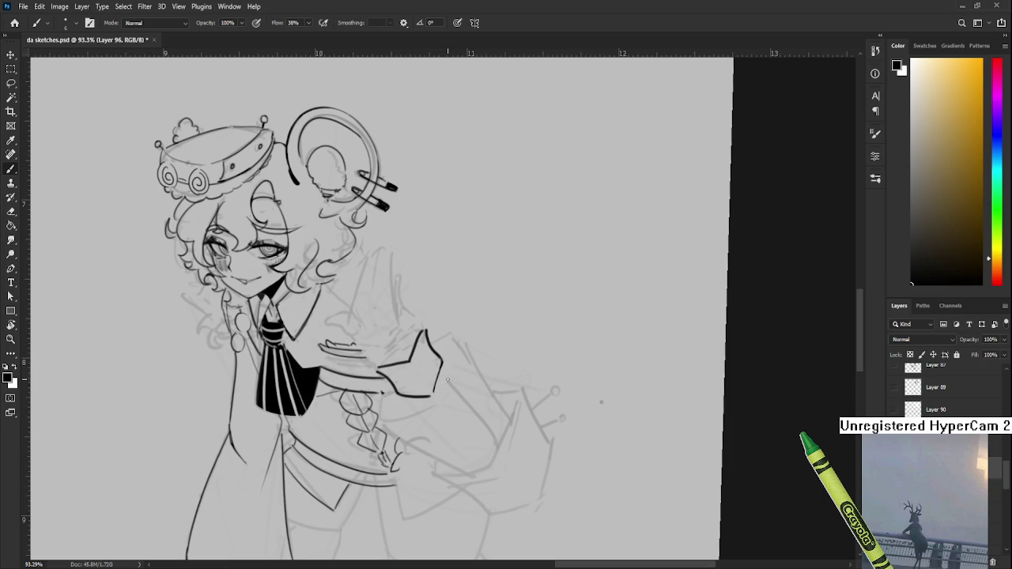
Ink a vertical line beside the braid below the cuff
{"action": "scroll", "coordinate": [433, 372], "scroll_direction": "down", "scroll_amount": 3}
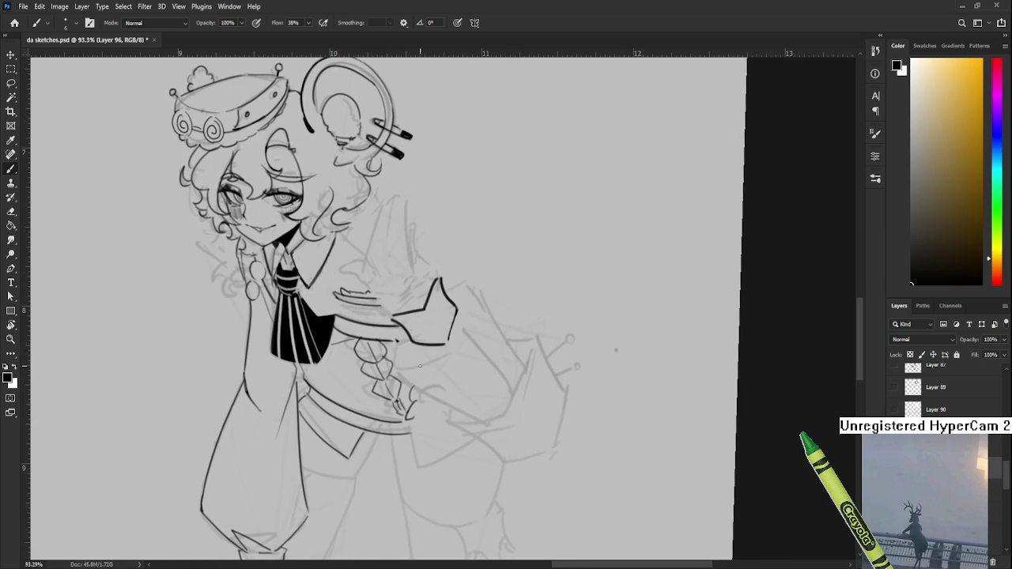
{"action": "left_click_drag", "start_coordinate": [407, 342], "coordinate": [407, 384]}
{"action": "left_click_drag", "start_coordinate": [403, 338], "coordinate": [405, 383]}
{"action": "key", "text": "ctrl+z"}
{"action": "key", "text": "ctrl+z"}
{"action": "mouse_move", "coordinate": [404, 335]}
{"action": "left_mouse_down"}
{"action": "mouse_move", "coordinate": [404, 378]}
{"action": "mouse_move", "coordinate": [403, 357]}
{"action": "mouse_move", "coordinate": [405, 377]}
{"action": "mouse_move", "coordinate": [474, 348]}
{"action": "left_mouse_up"}
Ink the sleeve's lower and upper edges and its right-hand curve
{"action": "key", "text": "ctrl+z"}
{"action": "key", "text": "ctrl+z"}
{"action": "key", "text": "ctrl+z"}
{"action": "key", "text": "ctrl+z"}
{"action": "left_click_drag", "start_coordinate": [411, 372], "coordinate": [475, 346]}
{"action": "mouse_move", "coordinate": [451, 305]}
{"action": "left_mouse_down"}
{"action": "mouse_move", "coordinate": [484, 287]}
{"action": "mouse_move", "coordinate": [476, 281]}
{"action": "mouse_move", "coordinate": [483, 354]}
{"action": "left_mouse_up"}
{"action": "key", "text": "ctrl+z"}
{"action": "key", "text": "ctrl+z"}
{"action": "key", "text": "ctrl+z"}
{"action": "left_click_drag", "start_coordinate": [476, 285], "coordinate": [481, 335]}
Rotate the canvas about 45° and ink both sides of the sleeve down to its bottom
{"action": "key", "text": "r"}
{"action": "mouse_move", "coordinate": [441, 317]}
{"action": "left_mouse_down"}
{"action": "mouse_move", "coordinate": [444, 368]}
{"action": "mouse_move", "coordinate": [427, 356]}
{"action": "left_mouse_up"}
{"action": "key", "text": "b"}
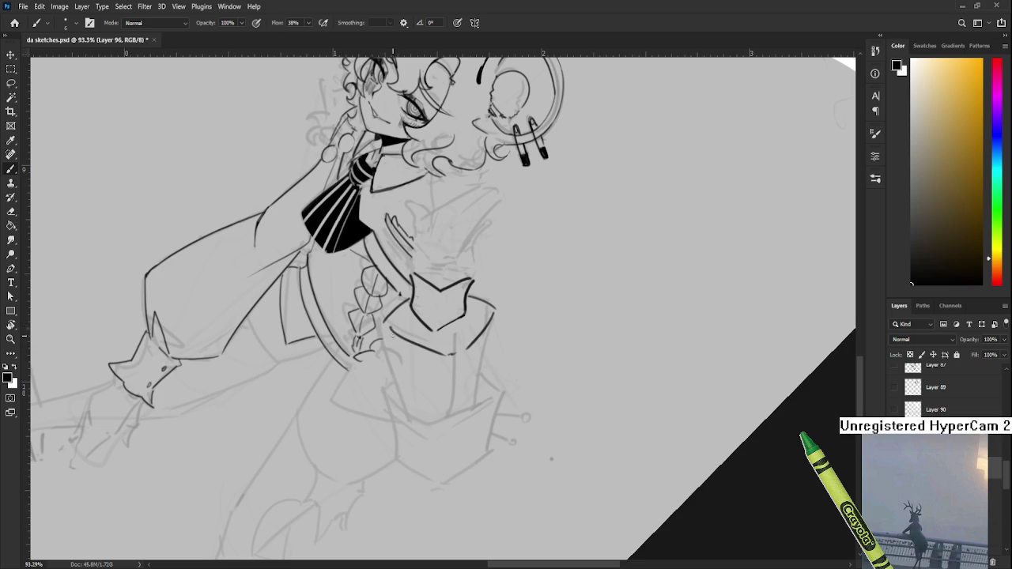
{"action": "left_click_drag", "start_coordinate": [387, 331], "coordinate": [420, 410]}
{"action": "key", "text": "ctrl+z"}
{"action": "mouse_move", "coordinate": [386, 326]}
{"action": "left_mouse_down"}
{"action": "mouse_move", "coordinate": [375, 360]}
{"action": "mouse_move", "coordinate": [411, 413]}
{"action": "left_mouse_up"}
{"action": "mouse_move", "coordinate": [499, 307]}
{"action": "left_mouse_down"}
{"action": "mouse_move", "coordinate": [513, 329]}
{"action": "mouse_move", "coordinate": [480, 399]}
{"action": "left_mouse_up"}
{"action": "key", "text": "ctrl+z"}
{"action": "key", "text": "ctrl+z"}
{"action": "mouse_move", "coordinate": [500, 317]}
{"action": "left_mouse_down"}
{"action": "mouse_move", "coordinate": [480, 399]}
{"action": "mouse_move", "coordinate": [623, 316]}
{"action": "left_mouse_up"}
Zoom out and shift the view left to see the whole sleeve
{"action": "key", "text": "r"}
{"action": "scroll", "coordinate": [623, 317], "scroll_direction": "down", "scroll_amount": 3}
{"action": "scroll", "coordinate": [623, 316], "scroll_direction": "down", "scroll_amount": 2}
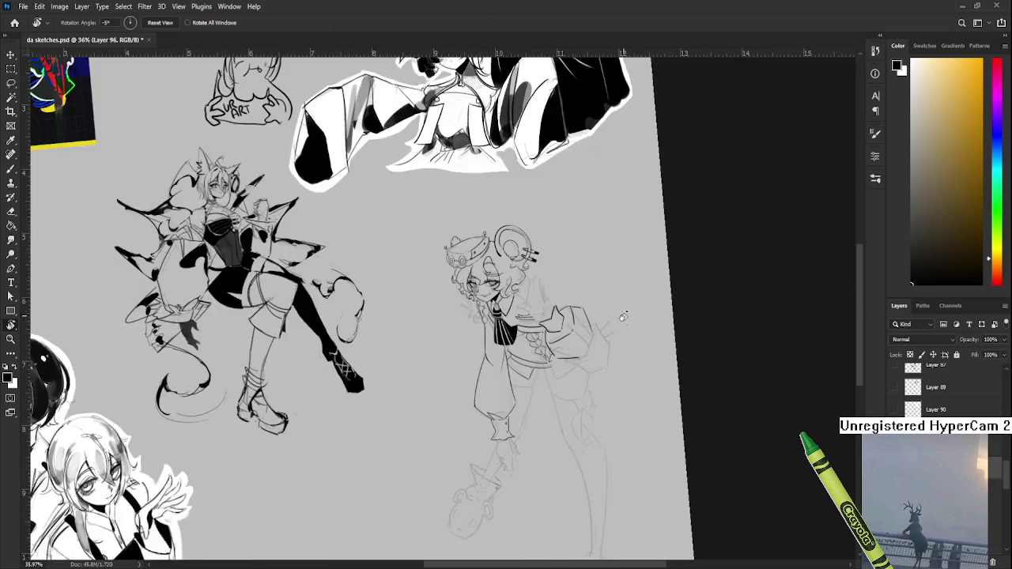
{"action": "scroll", "coordinate": [623, 316], "scroll_direction": "down", "scroll_amount": 3}
{"action": "scroll", "coordinate": [621, 348], "scroll_direction": "up", "scroll_amount": 3}
{"action": "scroll", "coordinate": [625, 358], "scroll_direction": "up", "scroll_amount": 3}
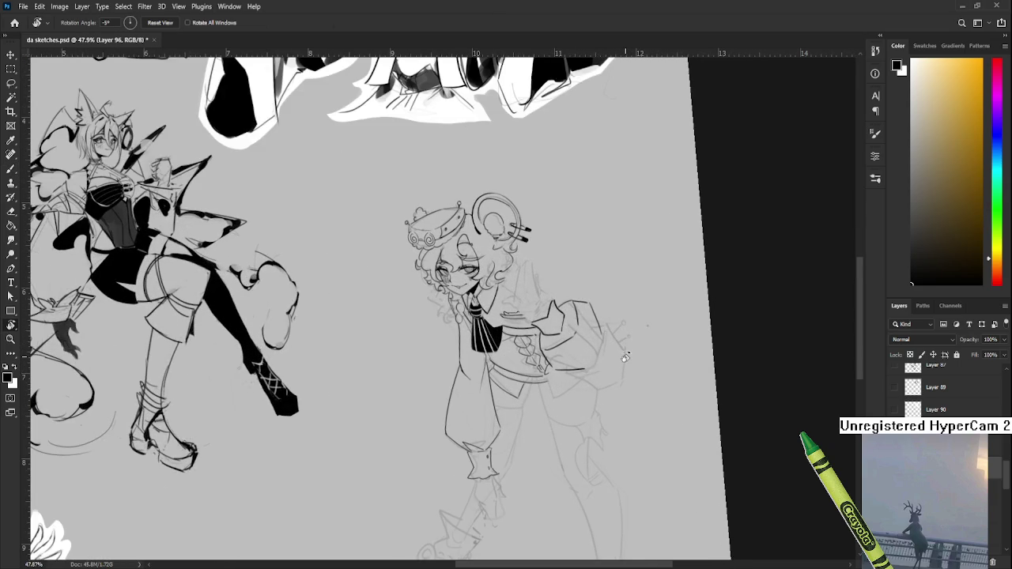
{"action": "left_click_drag", "start_coordinate": [625, 358], "coordinate": [574, 353]}
{"action": "key", "text": "b"}
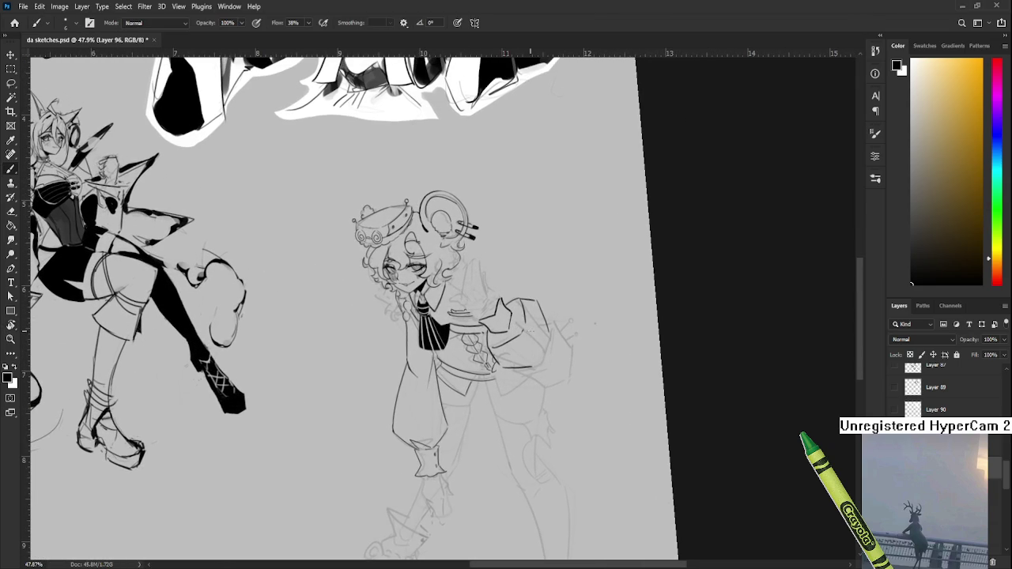
{"action": "scroll", "coordinate": [524, 325], "scroll_direction": "right", "scroll_amount": 3}
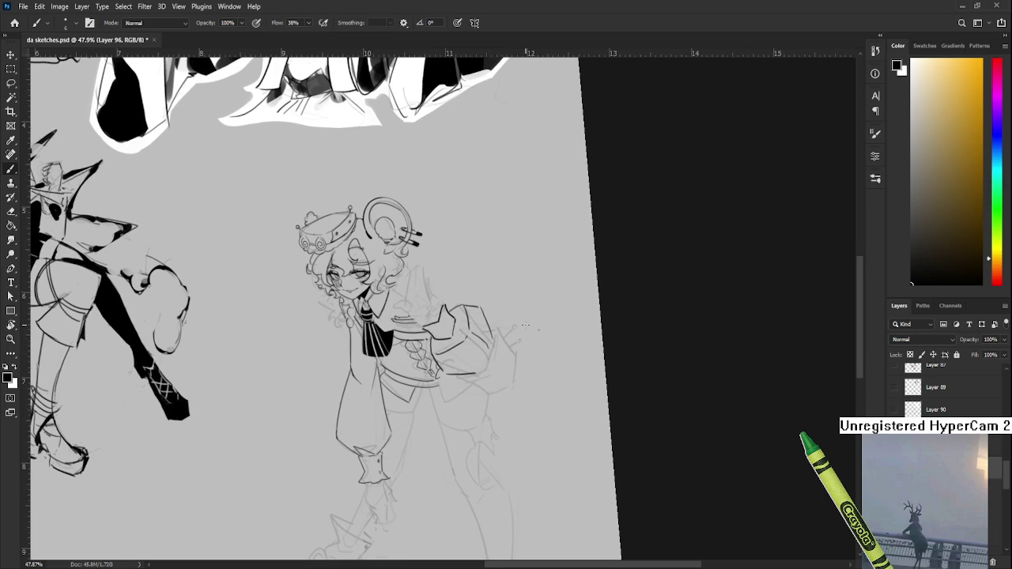
{"action": "scroll", "coordinate": [524, 325], "scroll_direction": "down", "scroll_amount": 3}
{"action": "scroll", "coordinate": [524, 325], "scroll_direction": "down", "scroll_amount": 3}
{"action": "scroll", "coordinate": [601, 356], "scroll_direction": "up", "scroll_amount": 3}
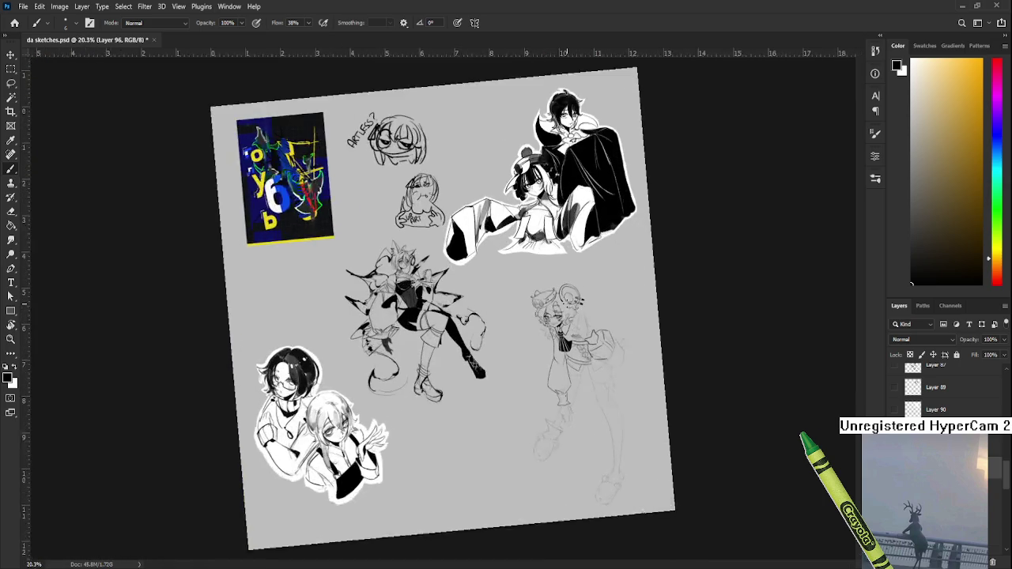
Rotate the canvas to 15° and redraw the line along the sleeve's lower edge
{"action": "scroll", "coordinate": [610, 368], "scroll_direction": "up", "scroll_amount": 3}
{"action": "scroll", "coordinate": [611, 368], "scroll_direction": "up", "scroll_amount": 3}
{"action": "scroll", "coordinate": [606, 370], "scroll_direction": "up", "scroll_amount": 3}
{"action": "scroll", "coordinate": [585, 370], "scroll_direction": "up", "scroll_amount": 2}
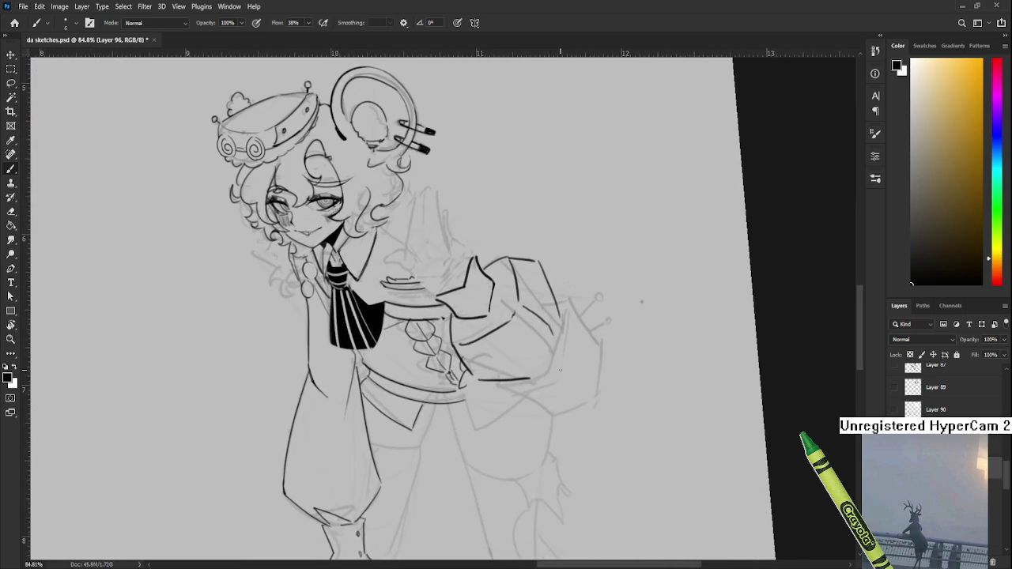
{"action": "key", "text": "r"}
{"action": "mouse_move", "coordinate": [560, 370]}
{"action": "left_mouse_down"}
{"action": "mouse_move", "coordinate": [413, 369]}
{"action": "mouse_move", "coordinate": [441, 369]}
{"action": "left_mouse_up"}
{"action": "key", "text": "b"}
{"action": "key", "text": "ctrl+z"}
{"action": "key", "text": "ctrl+z"}
{"action": "left_click_drag", "start_coordinate": [378, 370], "coordinate": [447, 368]}
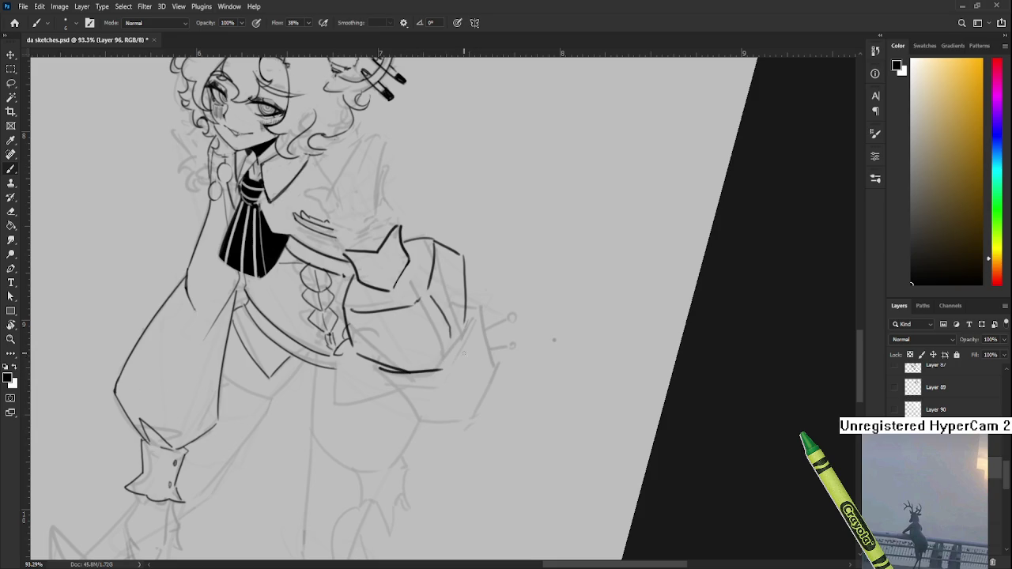
Ink the curve below the sleeve's bottom edge and thicken its underside
{"action": "mouse_move", "coordinate": [445, 369]}
{"action": "left_mouse_down"}
{"action": "mouse_move", "coordinate": [462, 348]}
{"action": "mouse_move", "coordinate": [465, 357]}
{"action": "mouse_move", "coordinate": [456, 350]}
{"action": "mouse_move", "coordinate": [472, 351]}
{"action": "mouse_move", "coordinate": [470, 287]}
{"action": "mouse_move", "coordinate": [475, 342]}
{"action": "left_mouse_up"}
{"action": "key", "text": "ctrl+z"}
{"action": "key", "text": "ctrl+z"}
{"action": "key", "text": "ctrl+z"}
{"action": "key", "text": "ctrl+z"}
{"action": "key", "text": "ctrl+z"}
{"action": "mouse_move", "coordinate": [375, 364]}
{"action": "left_mouse_down"}
{"action": "mouse_move", "coordinate": [405, 387]}
{"action": "mouse_move", "coordinate": [445, 390]}
{"action": "mouse_move", "coordinate": [469, 366]}
{"action": "left_mouse_up"}
{"action": "key", "text": "ctrl+z"}
{"action": "key", "text": "ctrl+z"}
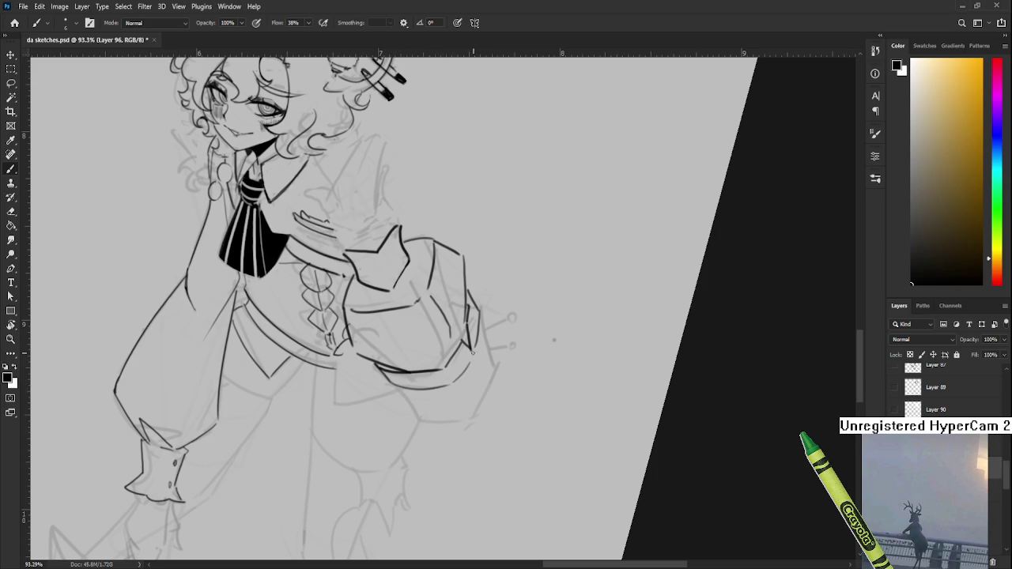
{"action": "left_click_drag", "start_coordinate": [375, 366], "coordinate": [399, 371]}
{"action": "left_click_drag", "start_coordinate": [478, 391], "coordinate": [459, 419]}
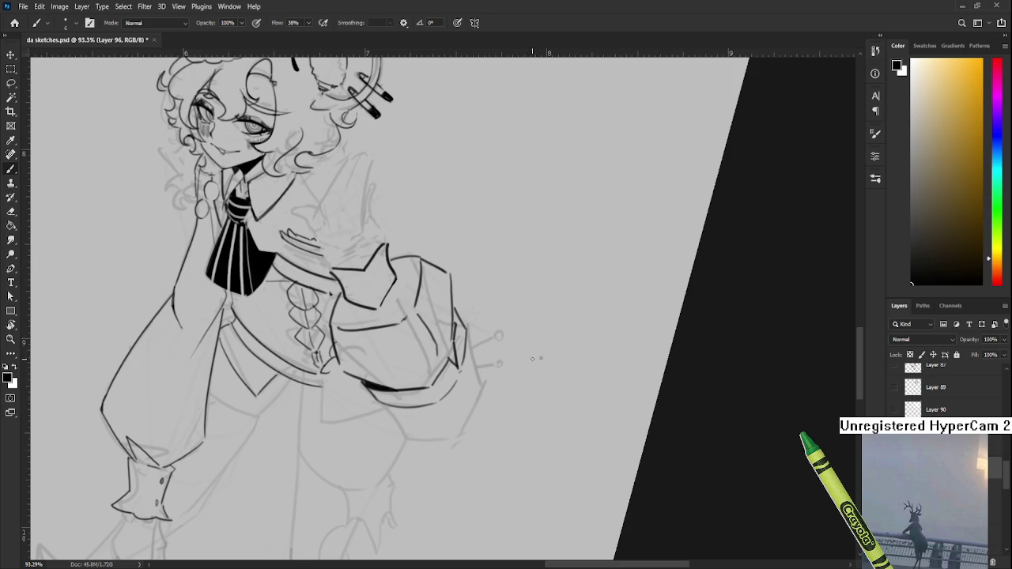
Tilt the view to about 22° and erase a faint stray stroke on the sleeve
{"action": "key", "text": "r"}
{"action": "mouse_move", "coordinate": [435, 357]}
{"action": "left_mouse_down"}
{"action": "mouse_move", "coordinate": [500, 361]}
{"action": "mouse_move", "coordinate": [382, 386]}
{"action": "mouse_move", "coordinate": [417, 405]}
{"action": "left_mouse_up"}
{"action": "key", "text": "e"}
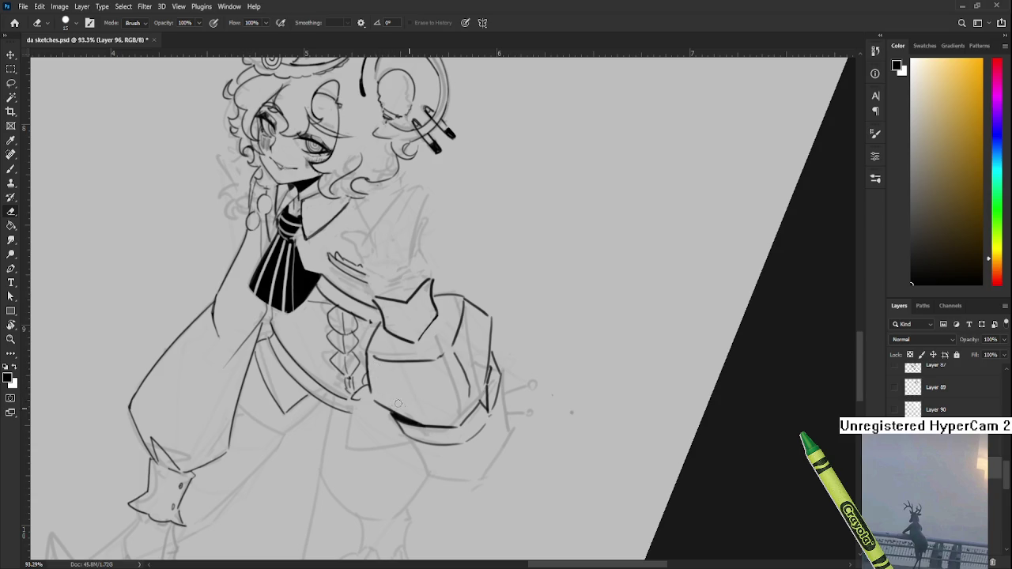
{"action": "left_click_drag", "start_coordinate": [443, 386], "coordinate": [424, 364]}
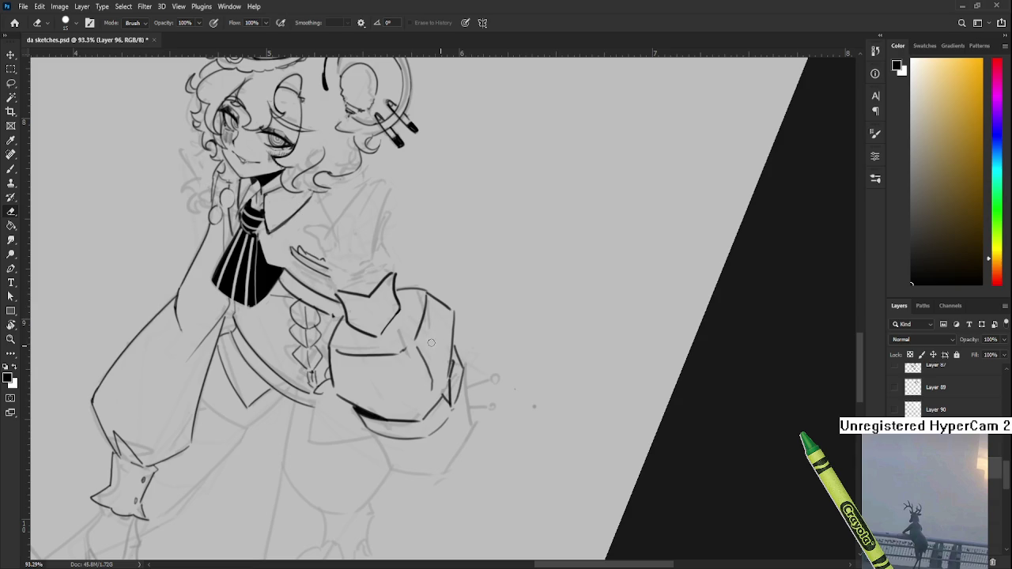
{"action": "left_click_drag", "start_coordinate": [399, 332], "coordinate": [403, 345]}
{"action": "left_click_drag", "start_coordinate": [428, 295], "coordinate": [412, 330]}
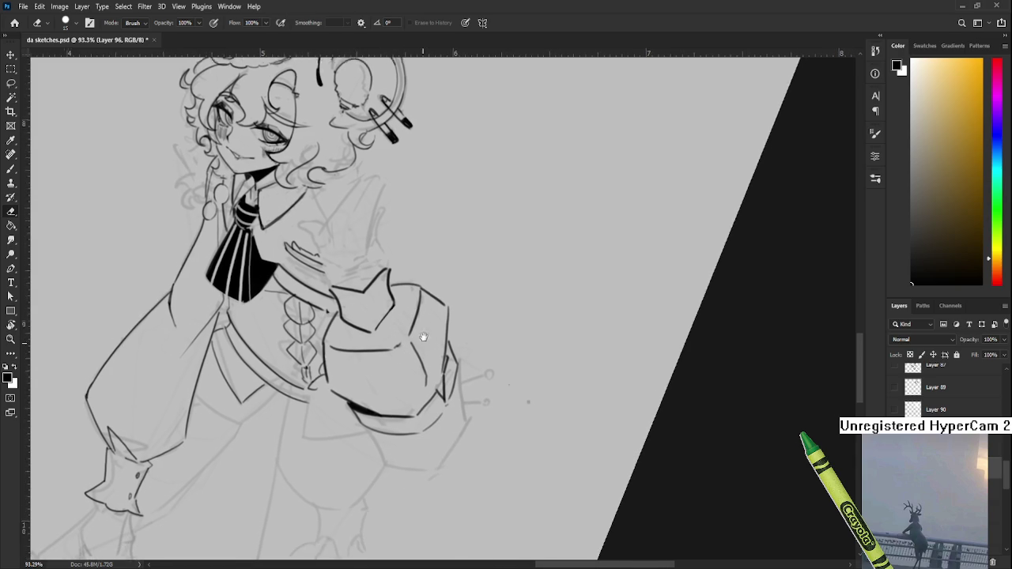
{"action": "scroll", "coordinate": [422, 339], "scroll_direction": "down", "scroll_amount": 5}
{"action": "key", "text": "b"}
{"action": "mouse_move", "coordinate": [413, 384]}
{"action": "left_mouse_down"}
{"action": "mouse_move", "coordinate": [436, 357]}
{"action": "mouse_move", "coordinate": [397, 410]}
{"action": "left_mouse_up"}
Ink the curving lower edge of the puffed sleeve
{"action": "key", "text": "ctrl+z"}
{"action": "mouse_move", "coordinate": [378, 363]}
{"action": "left_mouse_down"}
{"action": "mouse_move", "coordinate": [416, 409]}
{"action": "mouse_move", "coordinate": [462, 417]}
{"action": "left_mouse_up"}
{"action": "key", "text": "ctrl+z"}
{"action": "left_click_drag", "start_coordinate": [394, 402], "coordinate": [461, 417]}
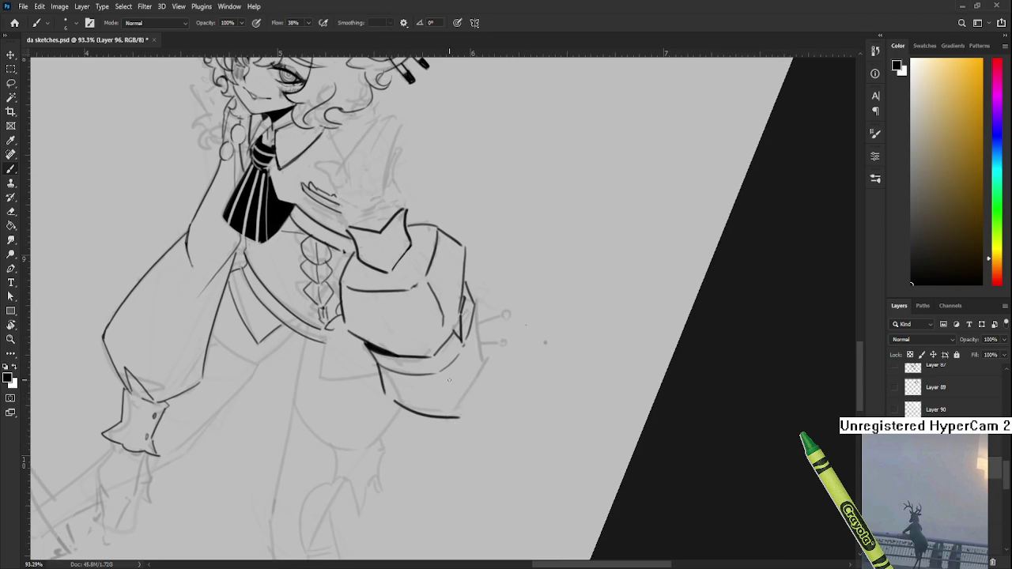
Ink the right side of the sleeve cuff up to its top corner
{"action": "left_click_drag", "start_coordinate": [496, 375], "coordinate": [465, 419]}
{"action": "key", "text": "ctrl+z"}
{"action": "key", "text": "ctrl+z"}
{"action": "left_click_drag", "start_coordinate": [489, 360], "coordinate": [462, 416]}
{"action": "key", "text": "ctrl+z"}
{"action": "left_click_drag", "start_coordinate": [486, 357], "coordinate": [461, 417]}
{"action": "key", "text": "ctrl+z"}
{"action": "key", "text": "ctrl+z"}
{"action": "left_click_drag", "start_coordinate": [486, 357], "coordinate": [454, 420]}
{"action": "key", "text": "ctrl+z"}
{"action": "mouse_move", "coordinate": [486, 349]}
{"action": "left_mouse_down"}
{"action": "mouse_move", "coordinate": [453, 420]}
{"action": "mouse_move", "coordinate": [484, 366]}
{"action": "mouse_move", "coordinate": [464, 421]}
{"action": "left_mouse_up"}
{"action": "key", "text": "ctrl+z"}
{"action": "key", "text": "ctrl+z"}
{"action": "key", "text": "ctrl+z"}
{"action": "key", "text": "ctrl+z"}
{"action": "mouse_move", "coordinate": [488, 356]}
{"action": "left_mouse_down"}
{"action": "mouse_move", "coordinate": [464, 421]}
{"action": "mouse_move", "coordinate": [477, 378]}
{"action": "mouse_move", "coordinate": [465, 402]}
{"action": "left_mouse_up"}
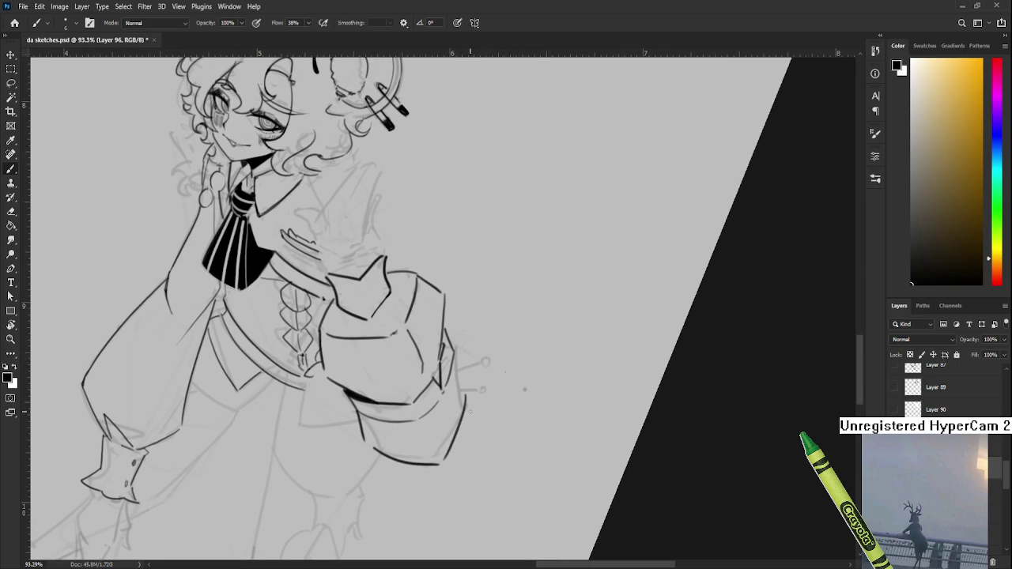
Draw a clean lower-right edge for the cuff
{"action": "key", "text": "ctrl+z"}
{"action": "left_click_drag", "start_coordinate": [463, 405], "coordinate": [440, 459]}
{"action": "key", "text": "ctrl+z"}
{"action": "left_click_drag", "start_coordinate": [463, 401], "coordinate": [439, 464]}
{"action": "key", "text": "ctrl+z"}
{"action": "left_click_drag", "start_coordinate": [465, 405], "coordinate": [440, 465]}
{"action": "key", "text": "ctrl+z"}
{"action": "left_click_drag", "start_coordinate": [465, 403], "coordinate": [439, 463]}
{"action": "key", "text": "ctrl+z"}
{"action": "left_click_drag", "start_coordinate": [465, 405], "coordinate": [441, 465]}
{"action": "key", "text": "ctrl+z"}
{"action": "key", "text": "ctrl+z"}
{"action": "left_click_drag", "start_coordinate": [463, 408], "coordinate": [440, 464]}
{"action": "key", "text": "ctrl+z"}
{"action": "left_click_drag", "start_coordinate": [461, 406], "coordinate": [440, 464]}
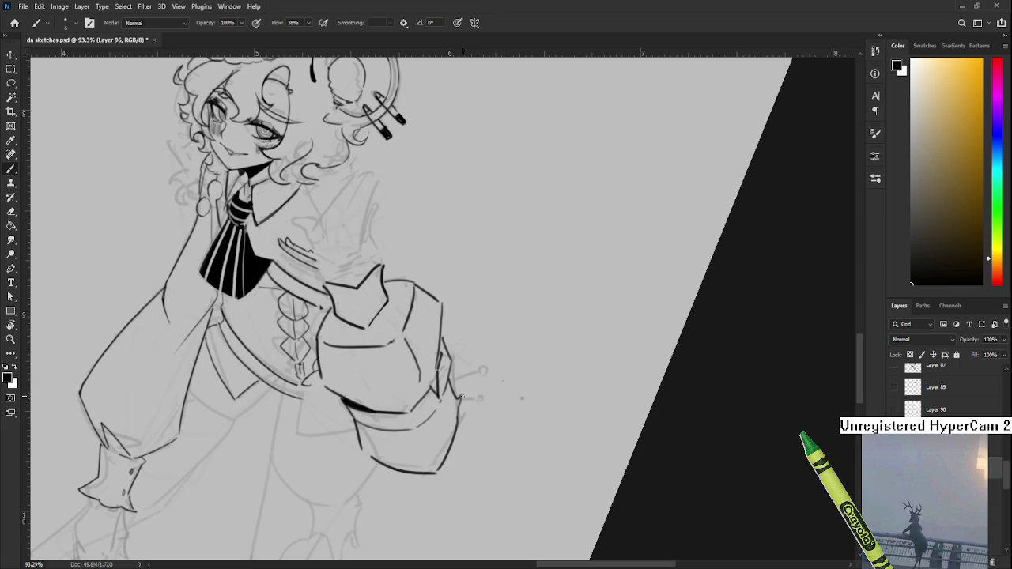
Touch up the cuff lines with the eraser and turn the canvas sideways
{"action": "key", "text": "e"}
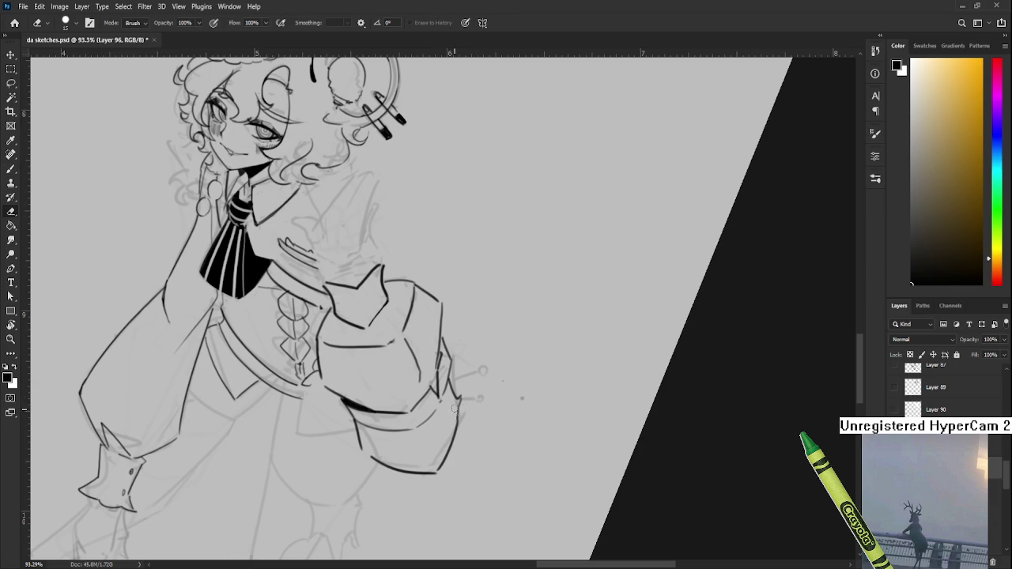
{"action": "key", "text": "b"}
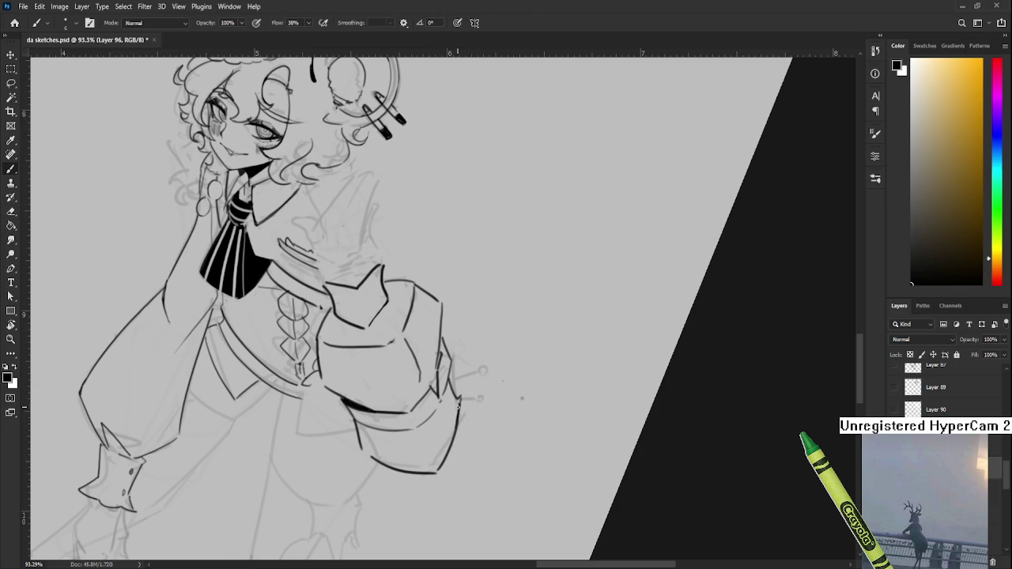
{"action": "key", "text": "e"}
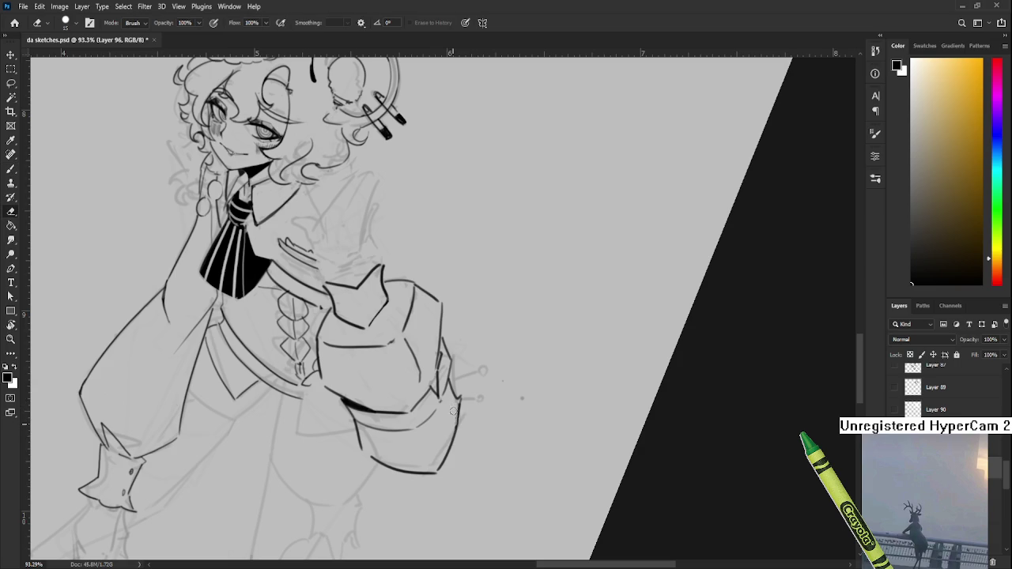
{"action": "key", "text": "b"}
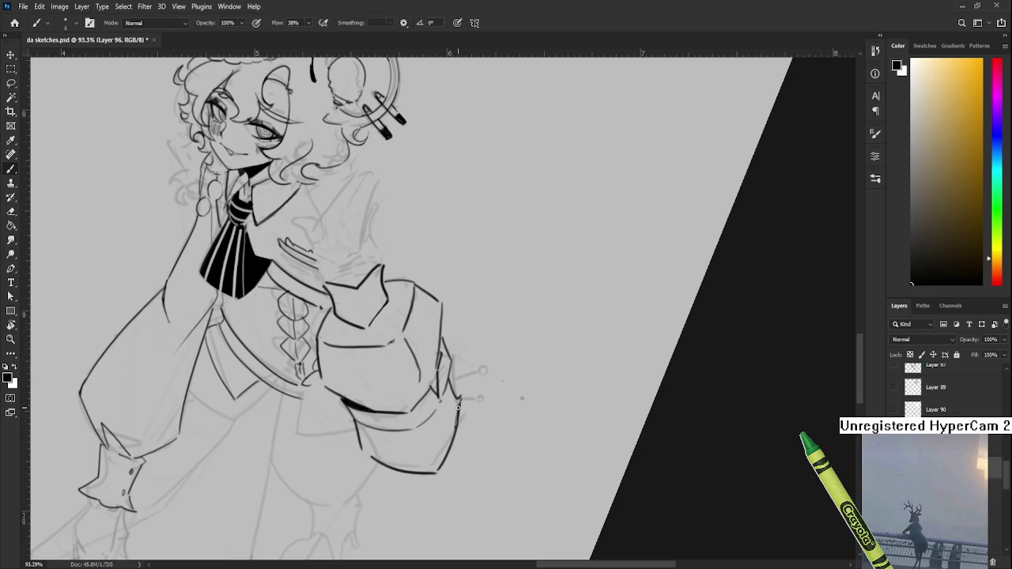
{"action": "key", "text": "e"}
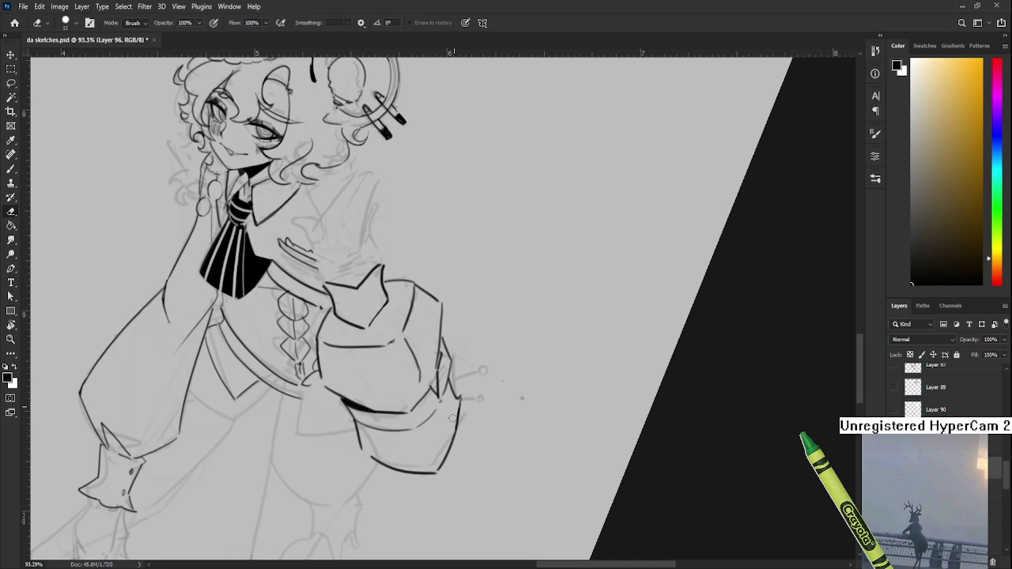
{"action": "key", "text": "r"}
{"action": "left_click_drag", "start_coordinate": [455, 405], "coordinate": [424, 377]}
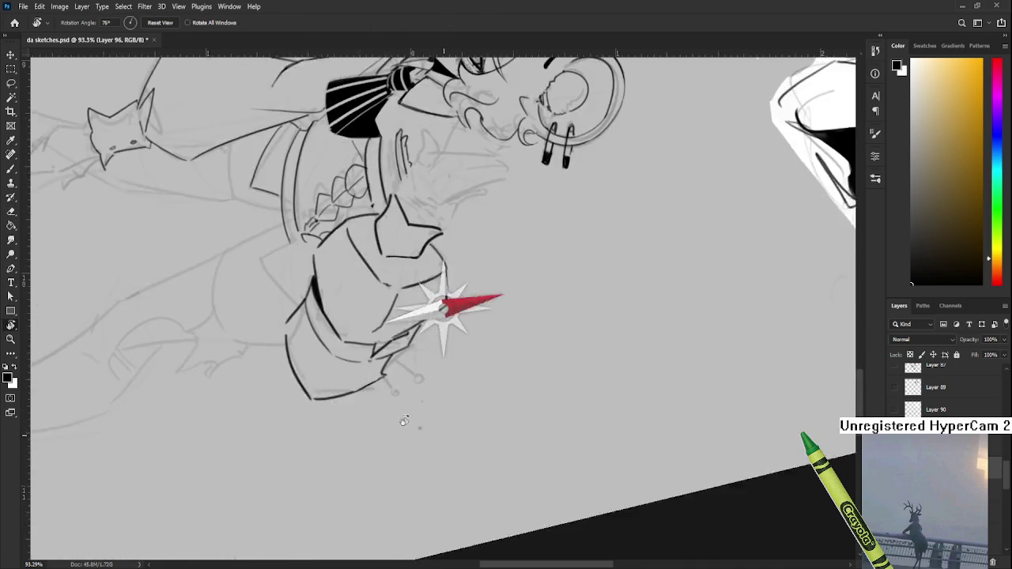
Ink a short chain with a round looped end below the sleeve, then rotate the view upright
{"action": "key", "text": "b"}
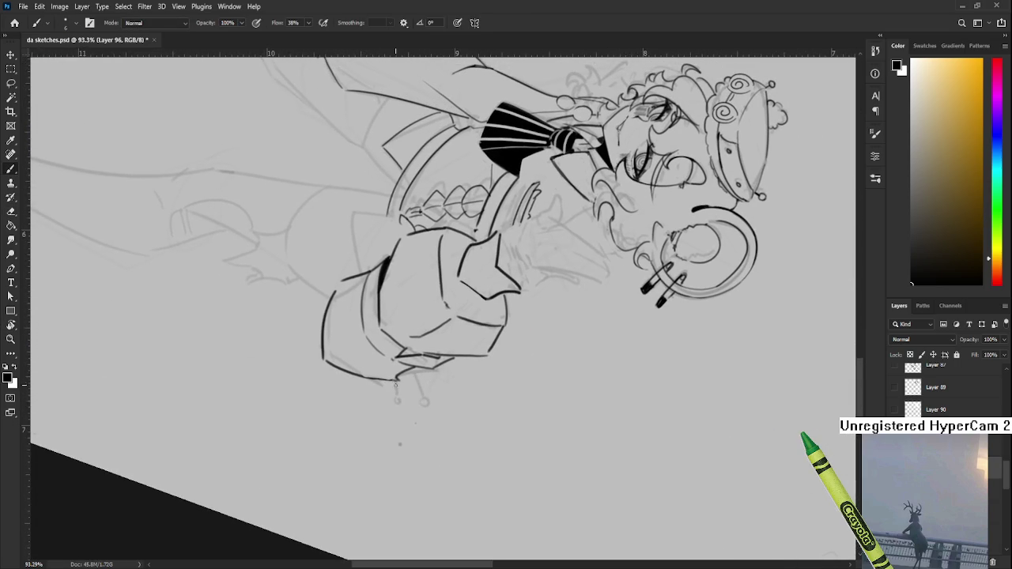
{"action": "left_click_drag", "start_coordinate": [397, 379], "coordinate": [397, 399]}
{"action": "left_click_drag", "start_coordinate": [400, 401], "coordinate": [422, 398]}
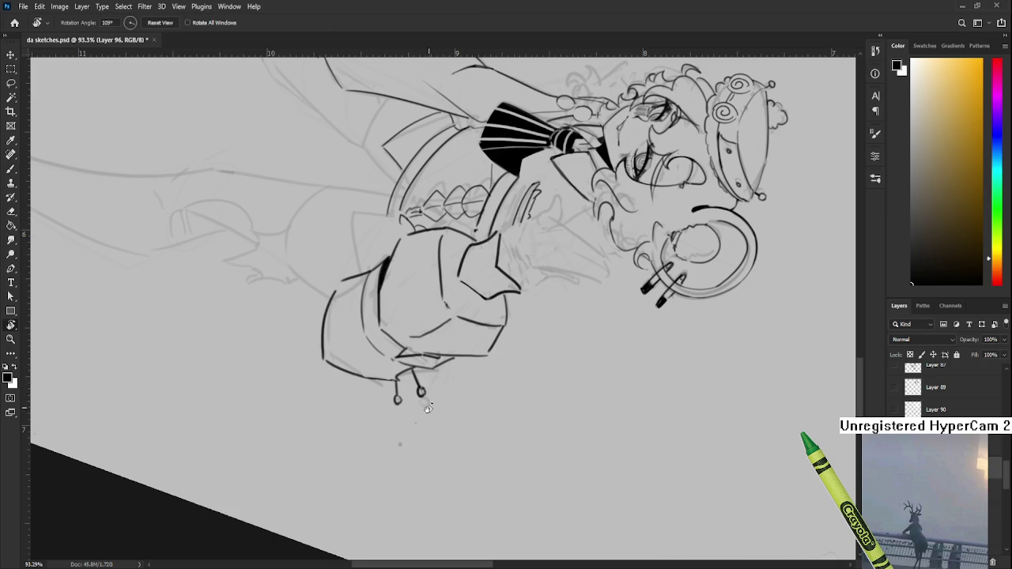
{"action": "key", "text": "r"}
{"action": "left_click_drag", "start_coordinate": [424, 394], "coordinate": [507, 267]}
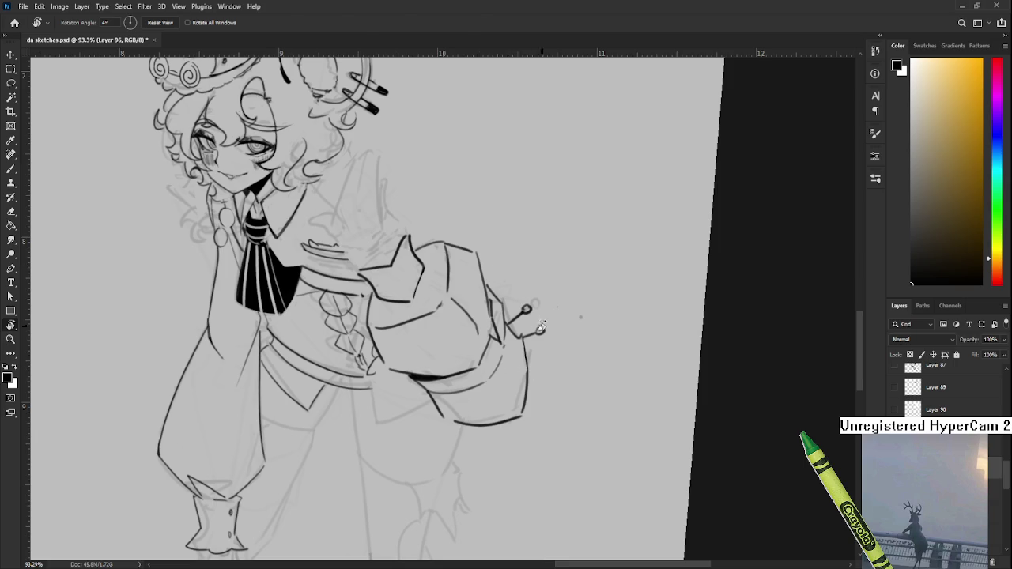
Erase stray faint marks around the two round-ended charms and touch up their ink lines
{"action": "key", "text": "e"}
{"action": "key", "text": "b"}
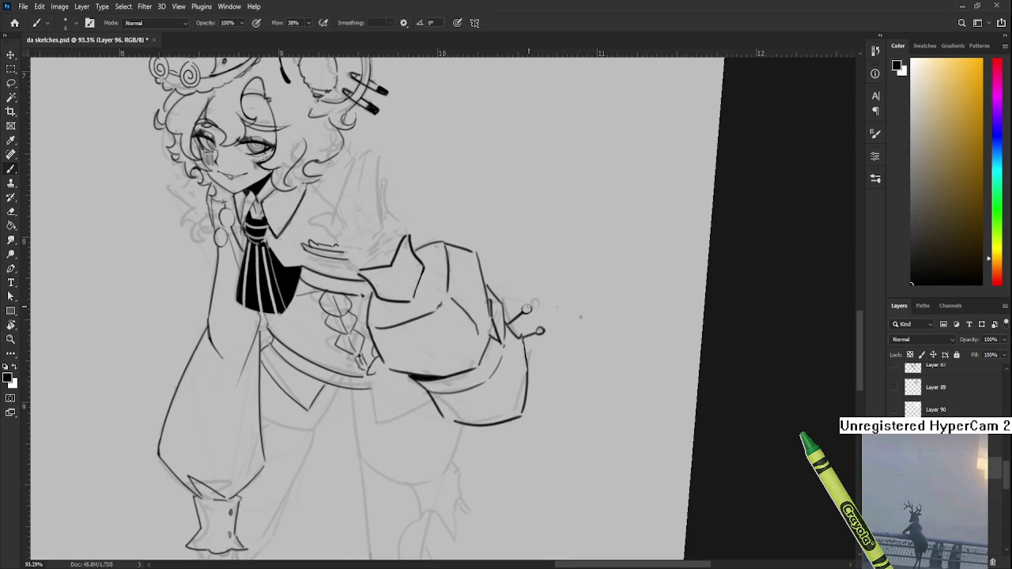
{"action": "key", "text": "e"}
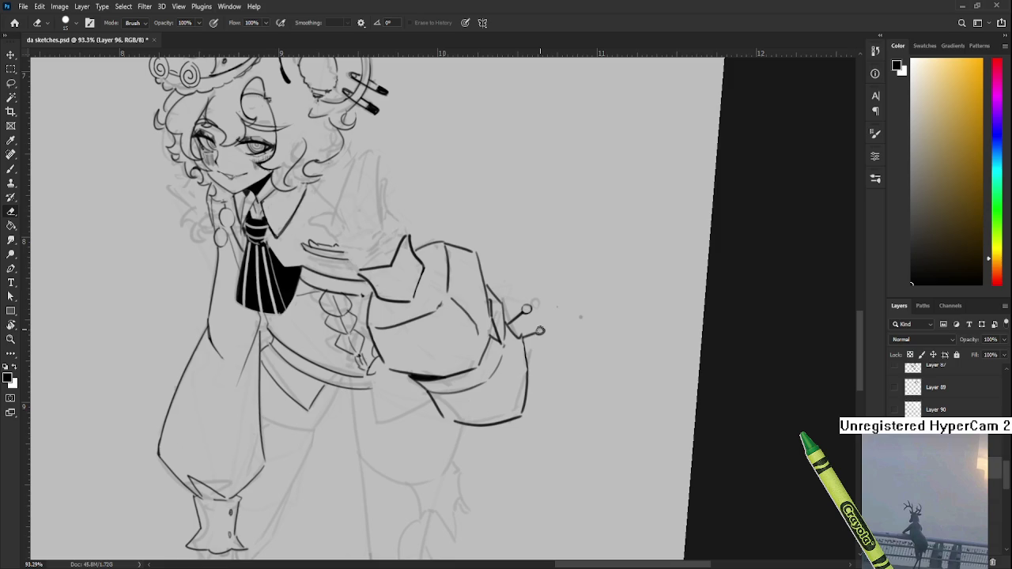
{"action": "key", "text": "b"}
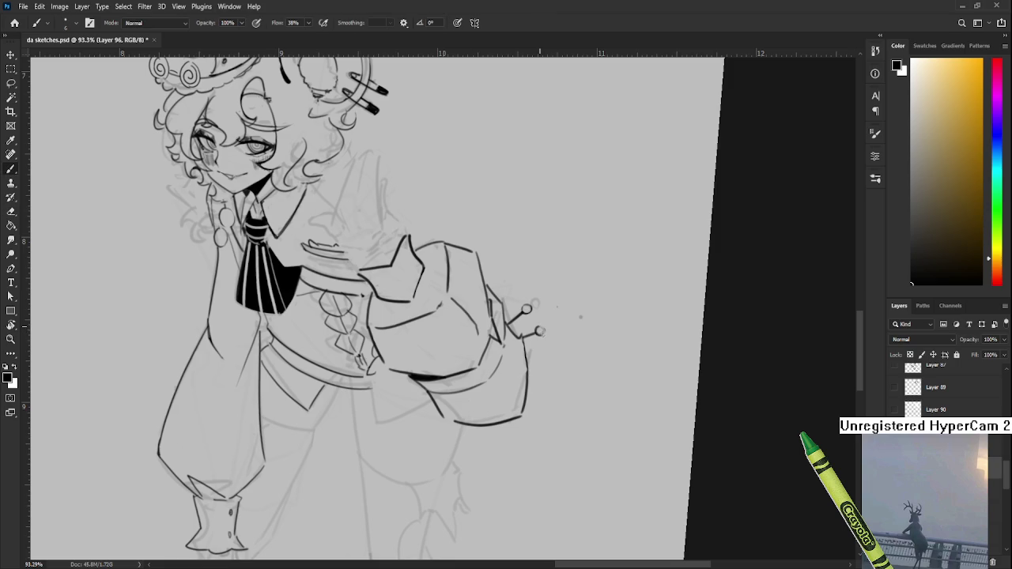
{"action": "key", "text": "e"}
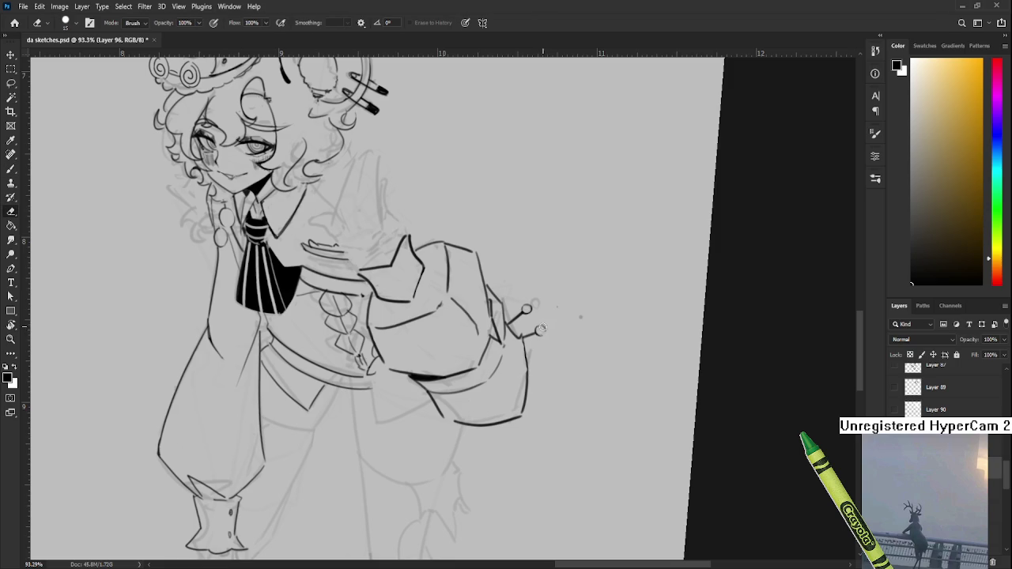
{"action": "key", "text": "b"}
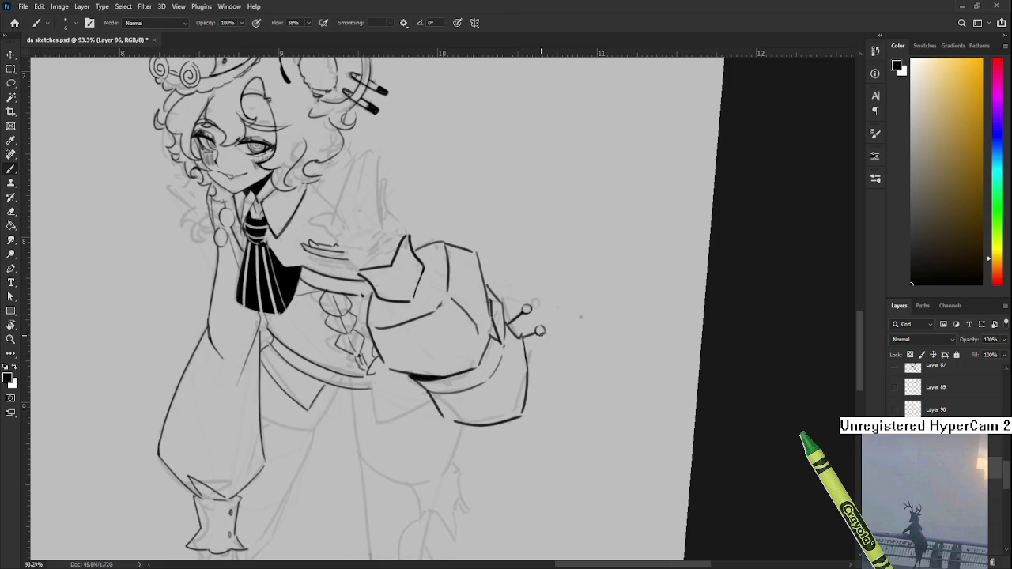
{"action": "key", "text": "e"}
{"action": "key", "text": "b"}
{"action": "key", "text": "e"}
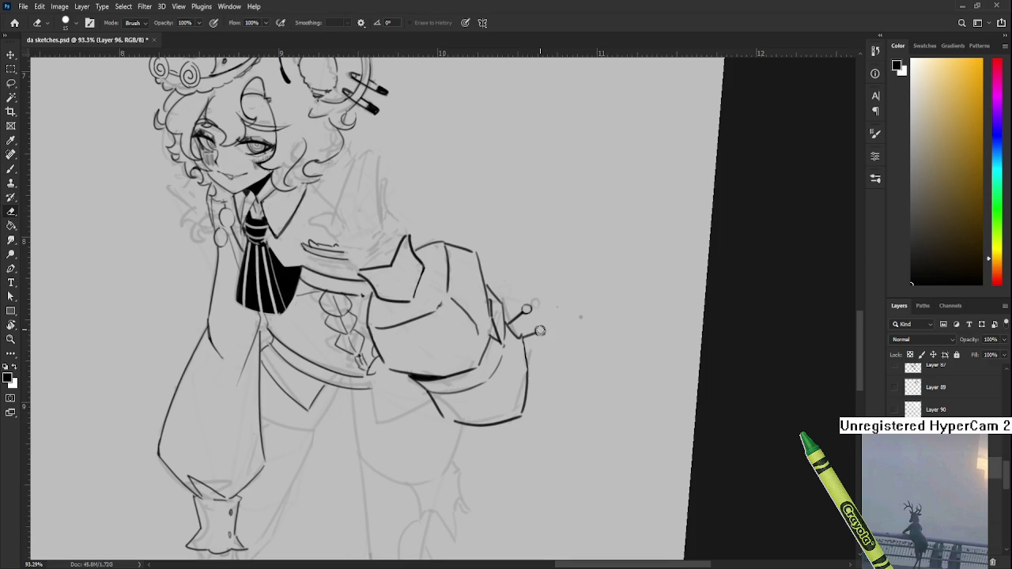
{"action": "key", "text": "b"}
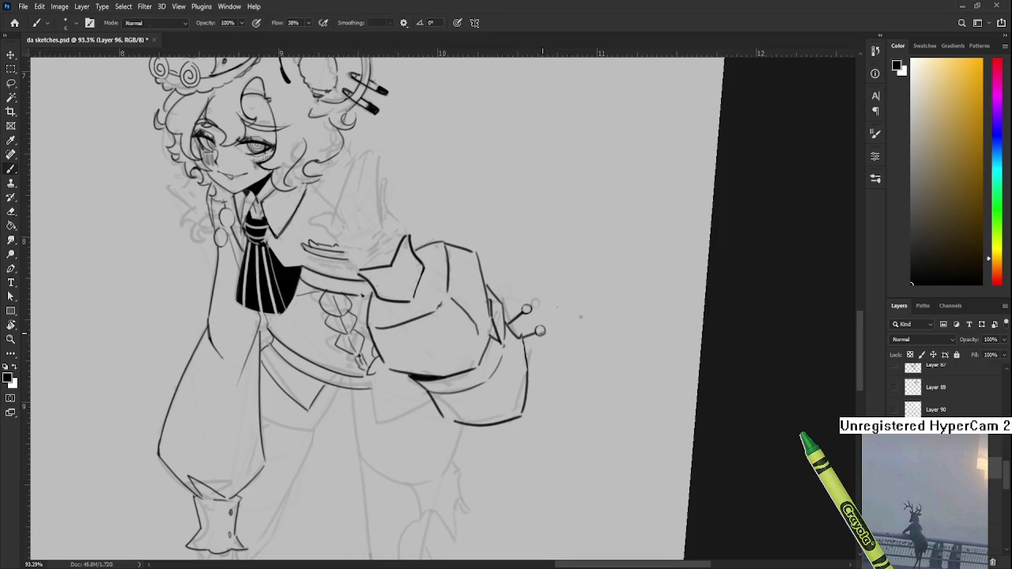
{"action": "key", "text": "e"}
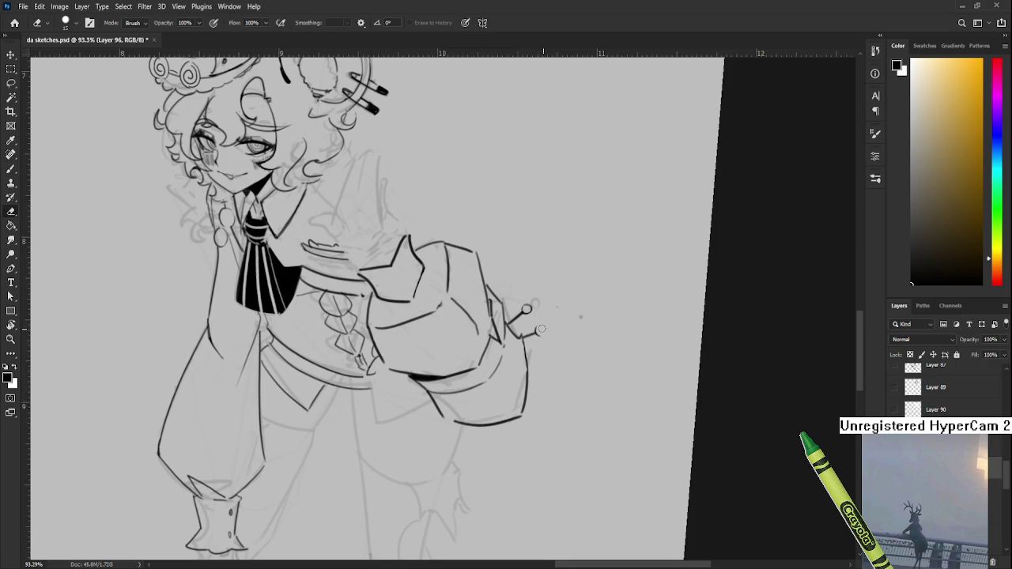
{"action": "key", "text": "b"}
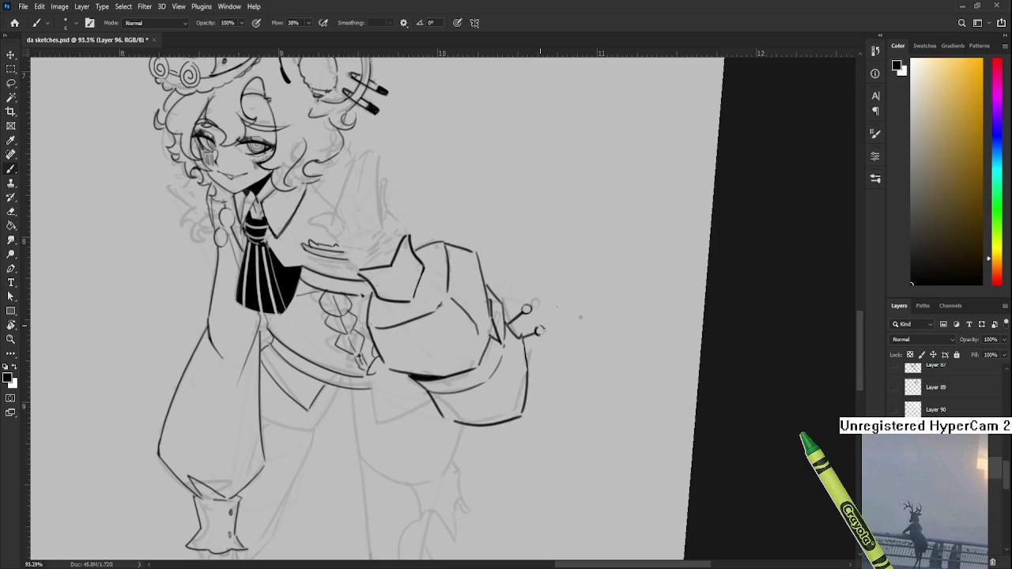
{"action": "key", "text": "e"}
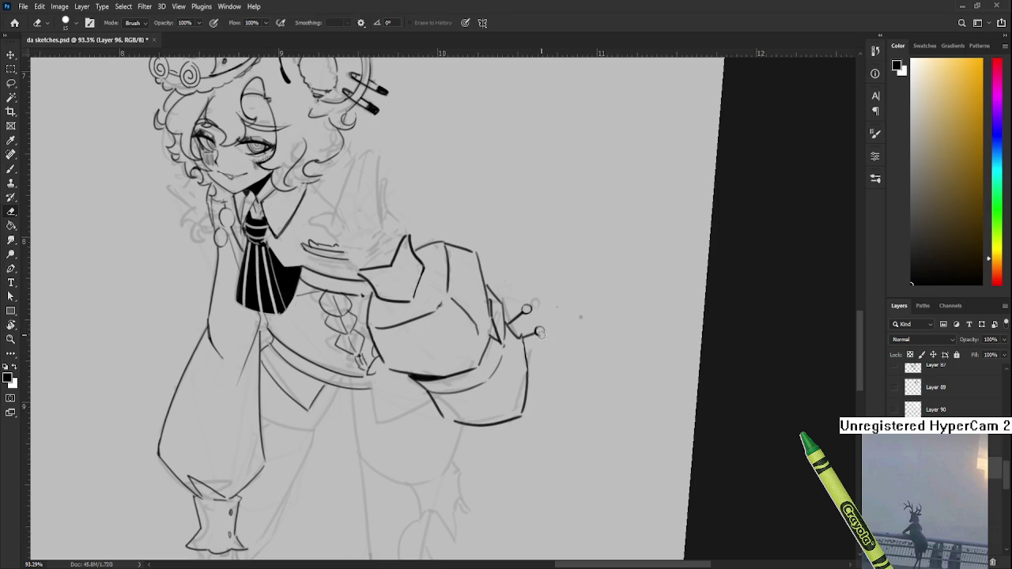
{"action": "key", "text": "b"}
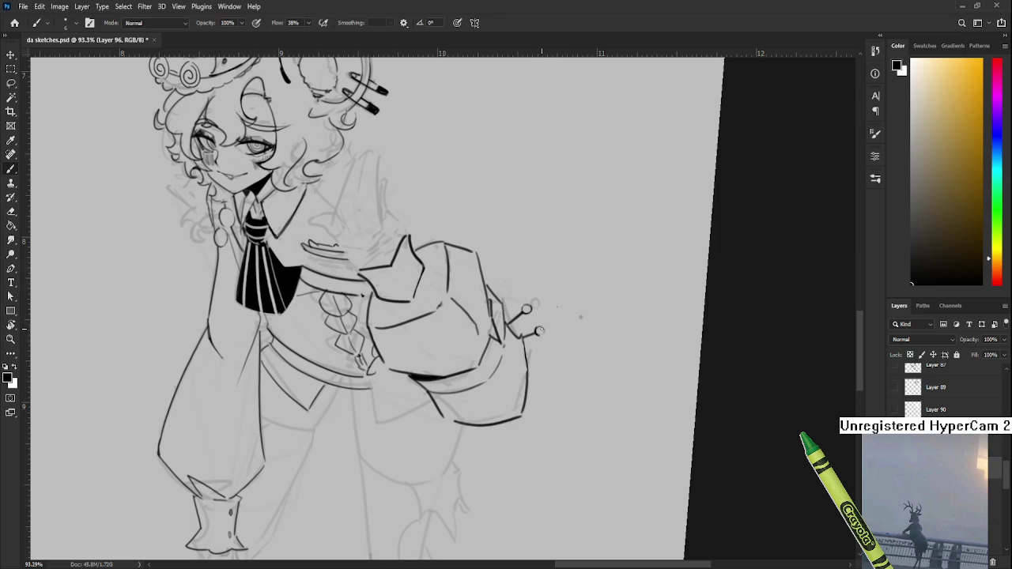
{"action": "key", "text": "e"}
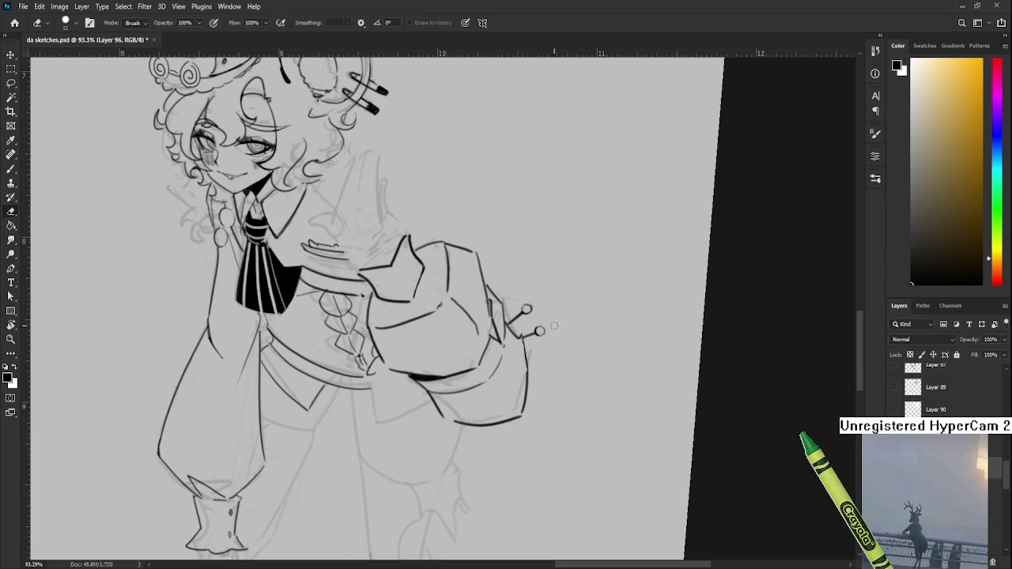
{"action": "left_click_drag", "start_coordinate": [554, 335], "coordinate": [539, 329]}
Frame the bag flap and test-ink an arc and an eye-shaped mark on it, undoing both
{"action": "scroll", "coordinate": [539, 328], "scroll_direction": "down", "scroll_amount": 3}
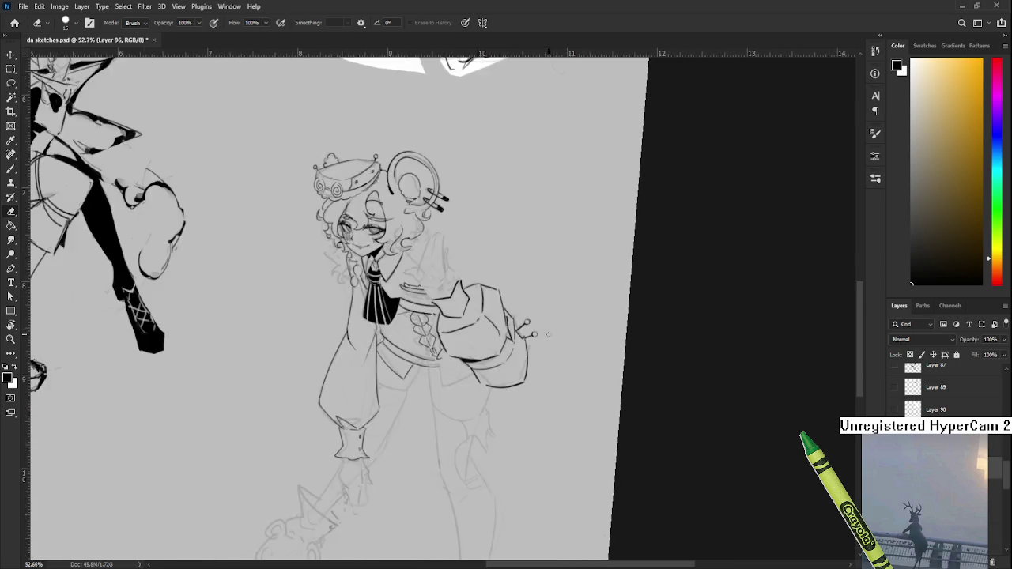
{"action": "scroll", "coordinate": [539, 329], "scroll_direction": "down", "scroll_amount": 2}
{"action": "scroll", "coordinate": [506, 330], "scroll_direction": "up", "scroll_amount": 1}
{"action": "scroll", "coordinate": [477, 331], "scroll_direction": "up", "scroll_amount": 2}
{"action": "scroll", "coordinate": [477, 331], "scroll_direction": "up", "scroll_amount": 2}
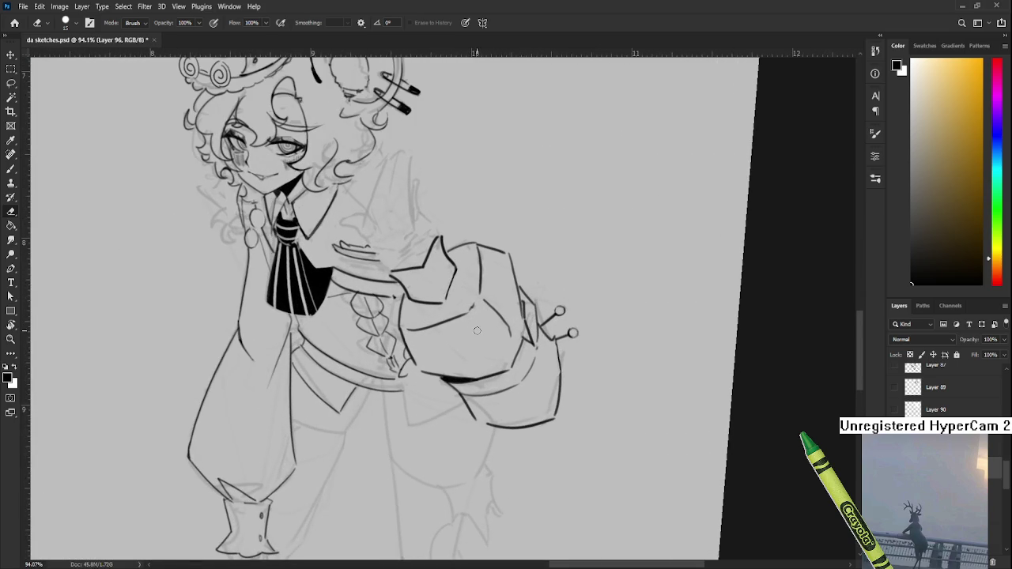
{"action": "mouse_move", "coordinate": [445, 327]}
{"action": "left_mouse_down"}
{"action": "mouse_move", "coordinate": [449, 369]}
{"action": "mouse_move", "coordinate": [437, 366]}
{"action": "left_mouse_up"}
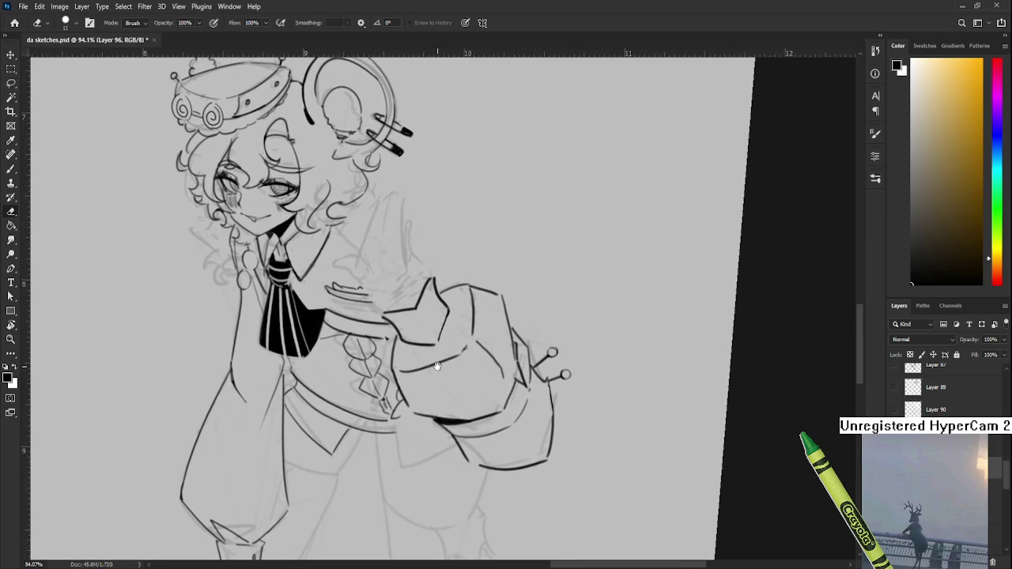
{"action": "key", "text": "b"}
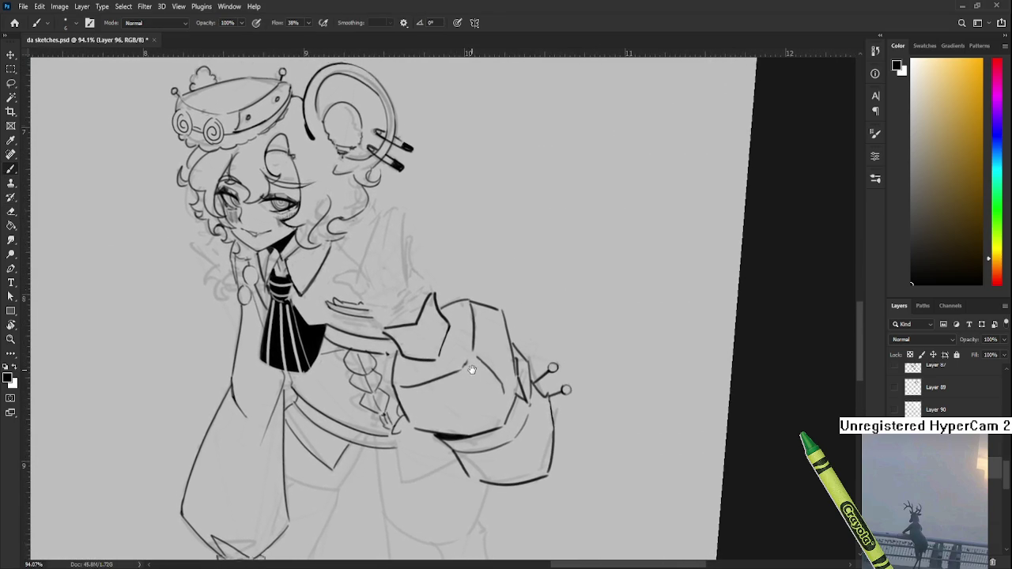
{"action": "left_click_drag", "start_coordinate": [469, 358], "coordinate": [484, 402]}
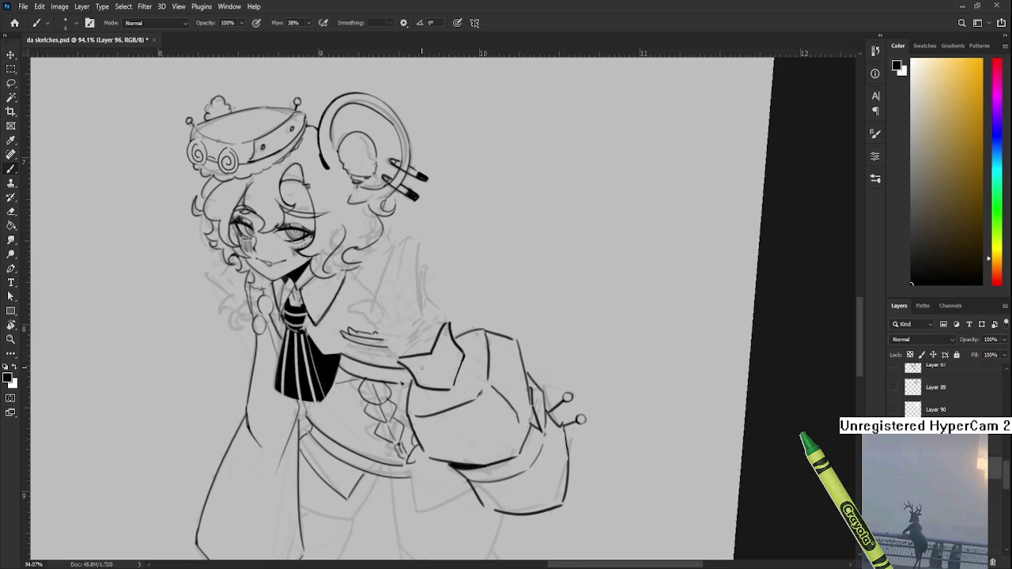
{"action": "mouse_move", "coordinate": [478, 302]}
{"action": "left_mouse_down"}
{"action": "mouse_move", "coordinate": [401, 432]}
{"action": "mouse_move", "coordinate": [424, 369]}
{"action": "left_mouse_up"}
{"action": "left_click_drag", "start_coordinate": [441, 293], "coordinate": [497, 312]}
{"action": "key", "text": "ctrl+z"}
{"action": "mouse_move", "coordinate": [434, 301]}
{"action": "left_mouse_down"}
{"action": "mouse_move", "coordinate": [498, 310]}
{"action": "mouse_move", "coordinate": [500, 329]}
{"action": "mouse_move", "coordinate": [415, 312]}
{"action": "left_mouse_up"}
{"action": "key", "text": "ctrl+z"}
{"action": "key", "text": "ctrl+z"}
Tilt the canvas view 10 degrees, then straighten it back upright and zoom out
{"action": "scroll", "coordinate": [477, 404], "scroll_direction": "down", "scroll_amount": 3}
{"action": "scroll", "coordinate": [486, 282], "scroll_direction": "down", "scroll_amount": 2}
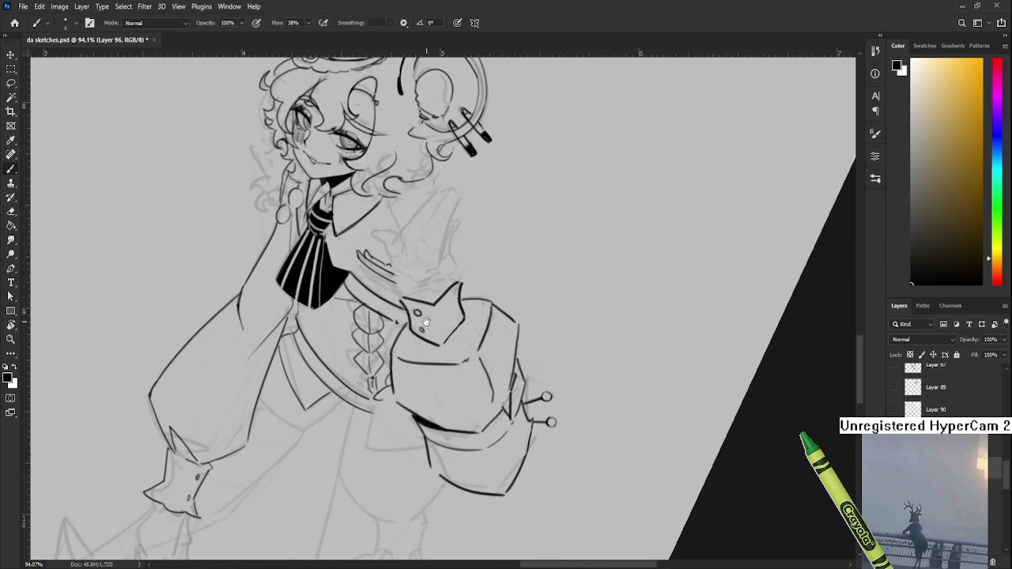
{"action": "mouse_move", "coordinate": [429, 316]}
{"action": "left_mouse_down"}
{"action": "mouse_move", "coordinate": [430, 341]}
{"action": "mouse_move", "coordinate": [471, 387]}
{"action": "left_mouse_up"}
{"action": "key", "text": "r"}
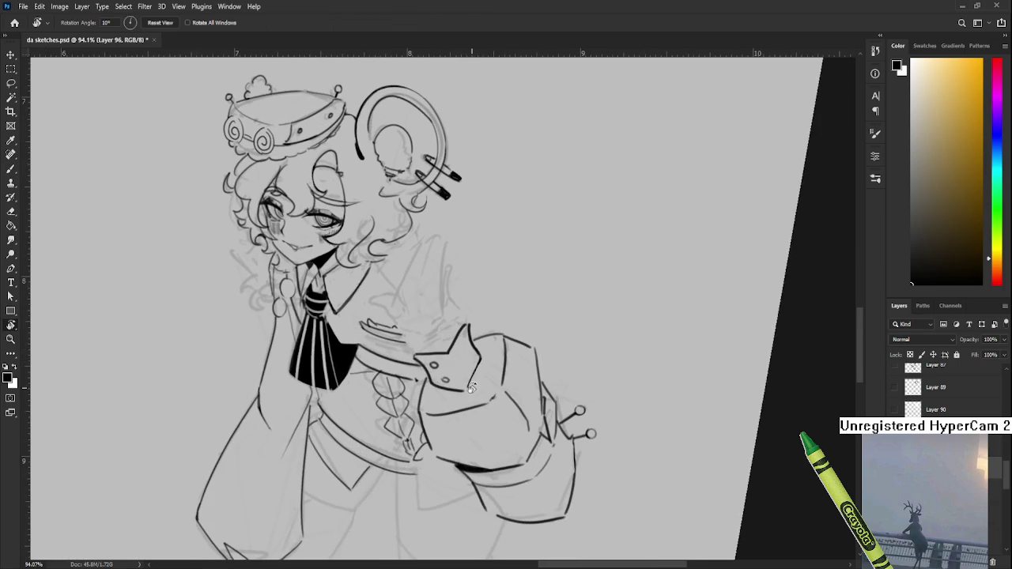
{"action": "scroll", "coordinate": [471, 387], "scroll_direction": "down", "scroll_amount": 5}
{"action": "scroll", "coordinate": [498, 319], "scroll_direction": "up", "scroll_amount": 3}
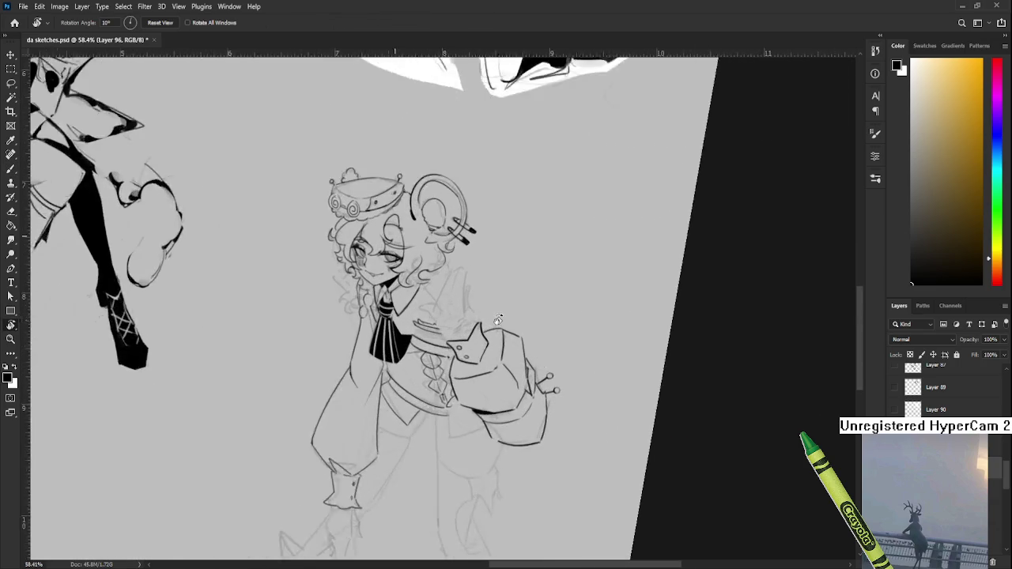
{"action": "left_click_drag", "start_coordinate": [498, 319], "coordinate": [542, 437]}
{"action": "scroll", "coordinate": [541, 437], "scroll_direction": "down", "scroll_amount": 3}
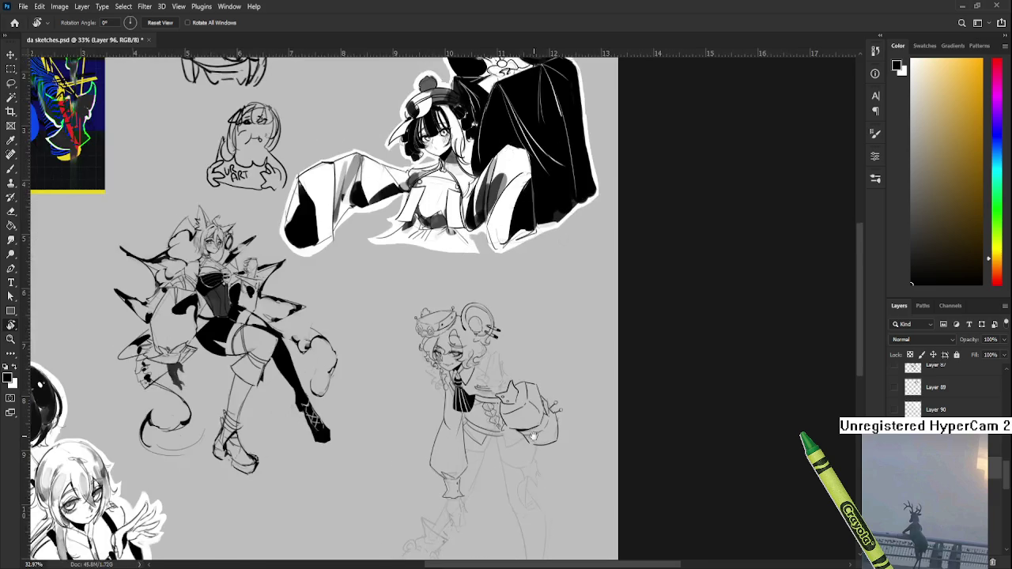
Lasso the inked bag, nudge it a few pixels upward with Free Transform, and deselect
{"action": "scroll", "coordinate": [522, 342], "scroll_direction": "up", "scroll_amount": 1}
{"action": "key", "text": "l"}
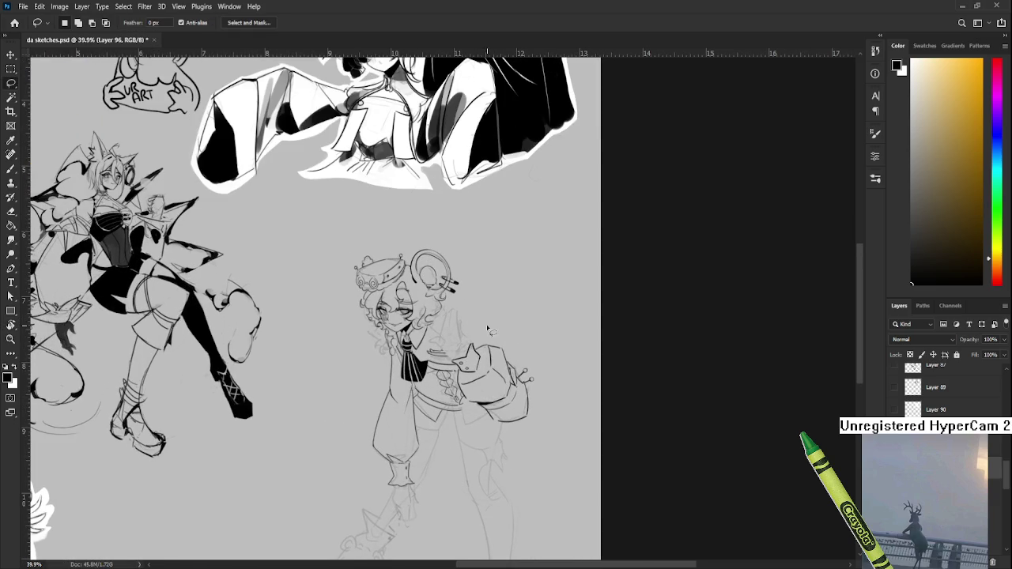
{"action": "mouse_move", "coordinate": [453, 364]}
{"action": "left_mouse_down"}
{"action": "mouse_move", "coordinate": [475, 413]}
{"action": "mouse_move", "coordinate": [454, 370]}
{"action": "left_mouse_up"}
{"action": "key", "text": "ctrl+t"}
{"action": "left_click_drag", "start_coordinate": [506, 392], "coordinate": [506, 388]}
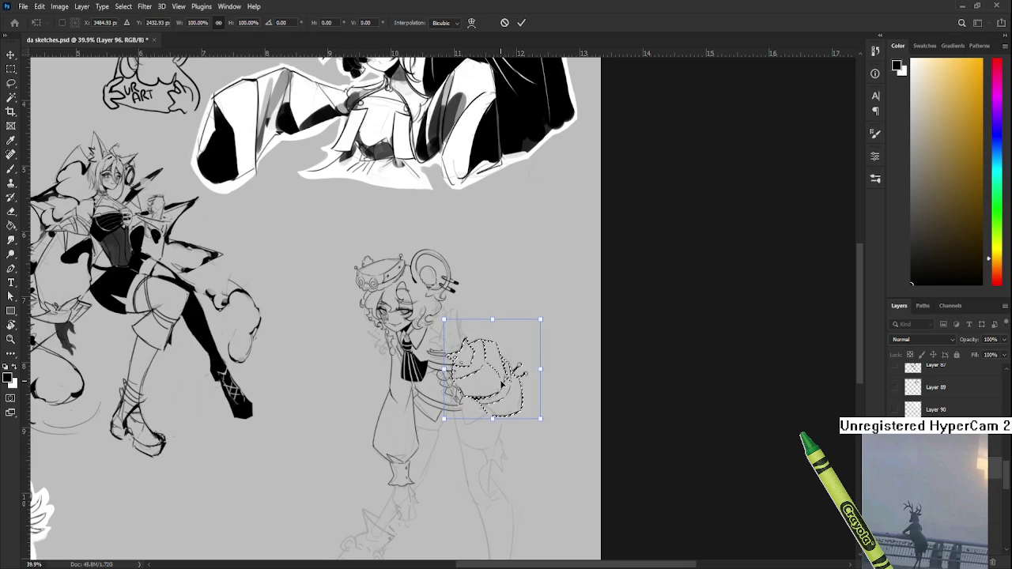
{"action": "key", "text": "Return"}
{"action": "key", "text": "ctrl+d"}
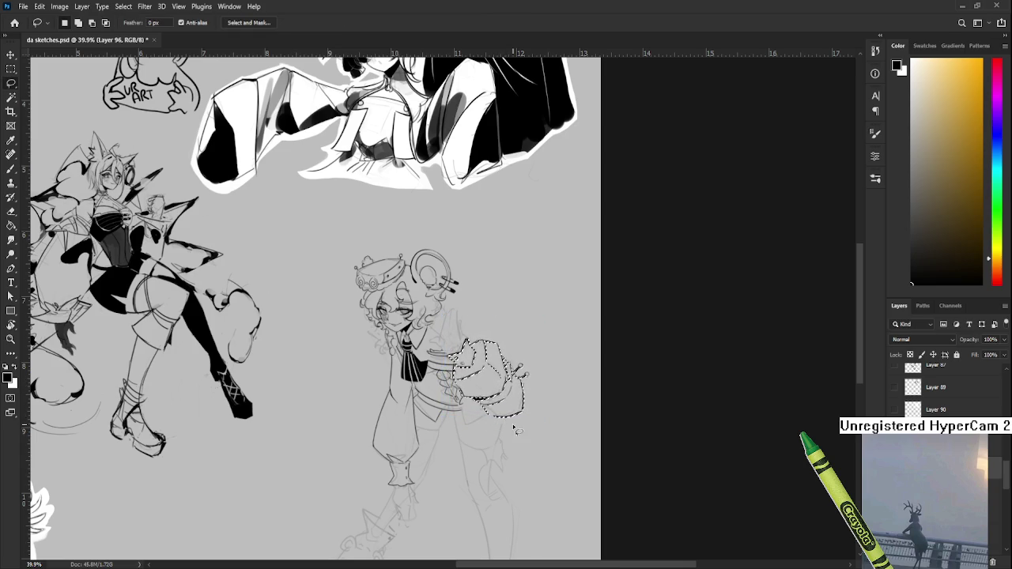
{"action": "key", "text": "e"}
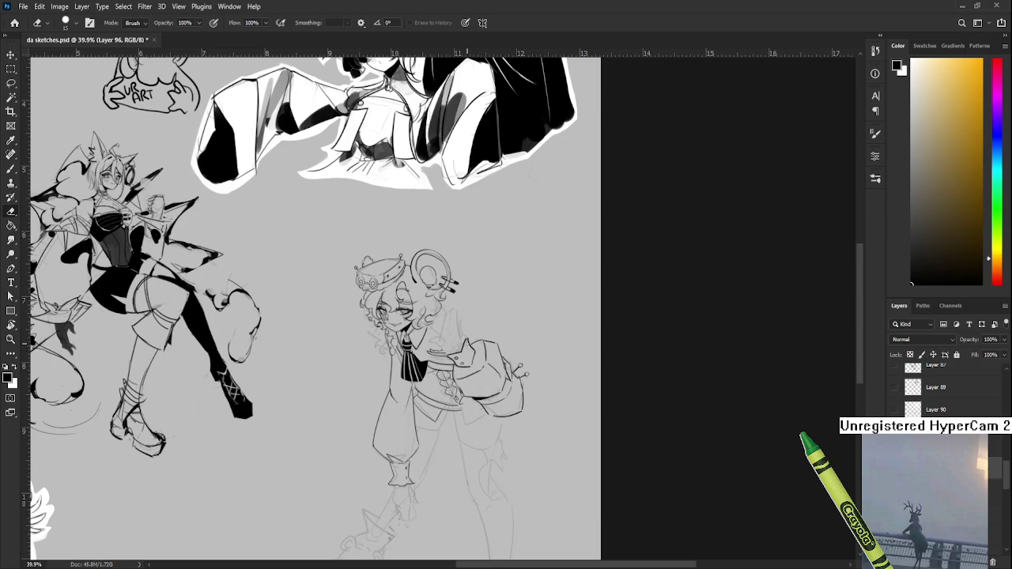
{"action": "scroll", "coordinate": [454, 400], "scroll_direction": "down", "scroll_amount": 2}
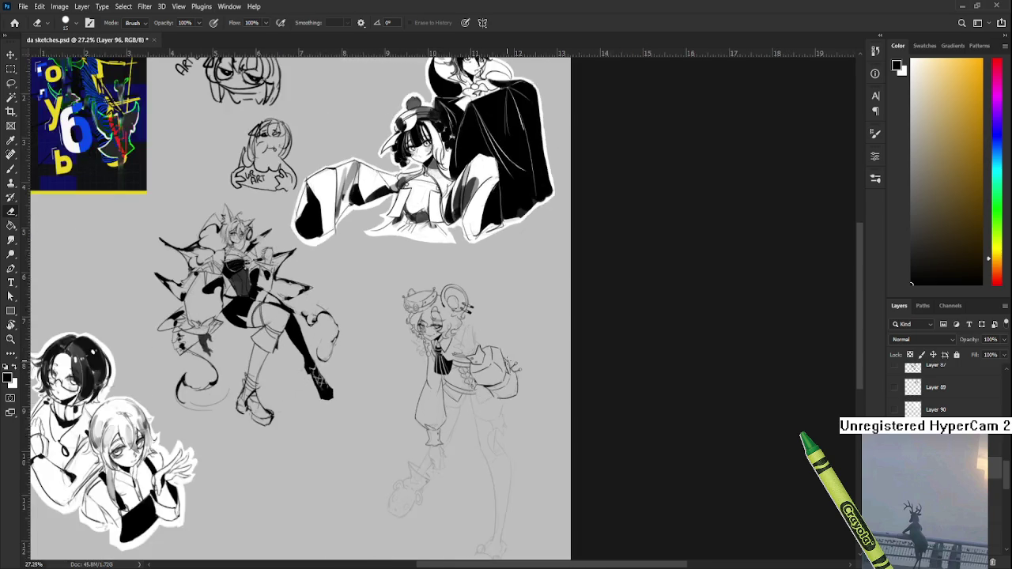
Redraw the pointed tip of the bag flap, alternating between Eraser and Brush
{"action": "scroll", "coordinate": [455, 400], "scroll_direction": "up", "scroll_amount": 5}
{"action": "left_click_drag", "start_coordinate": [567, 321], "coordinate": [404, 447]}
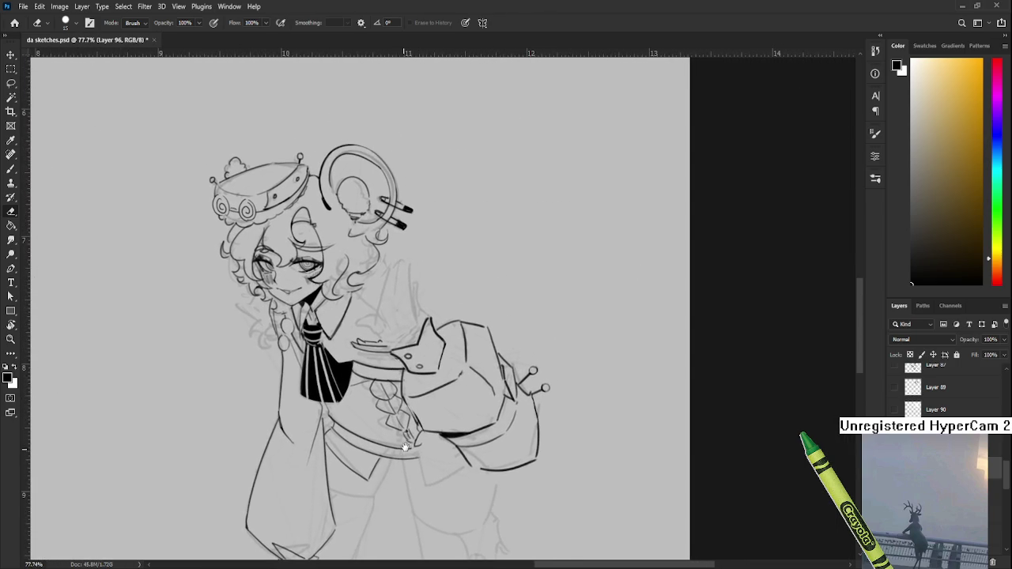
{"action": "key", "text": "r"}
{"action": "left_click_drag", "start_coordinate": [429, 398], "coordinate": [441, 417]}
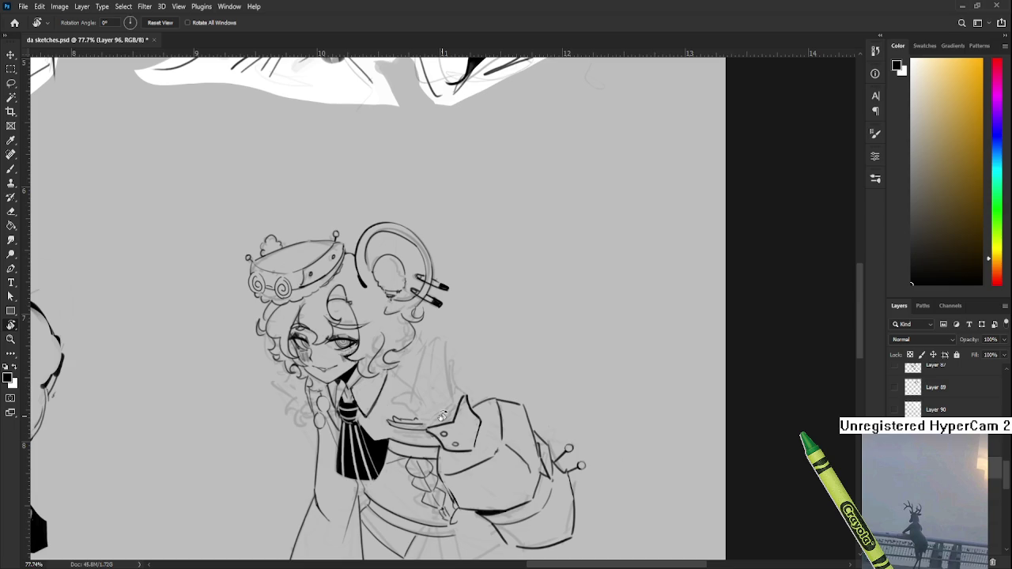
{"action": "left_click_drag", "start_coordinate": [442, 417], "coordinate": [487, 439]}
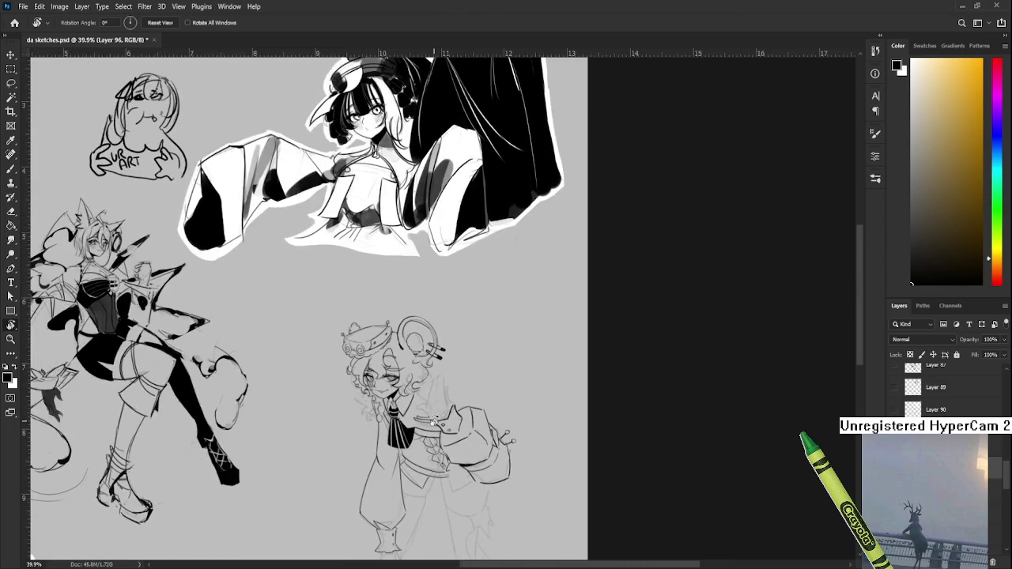
{"action": "key", "text": "e"}
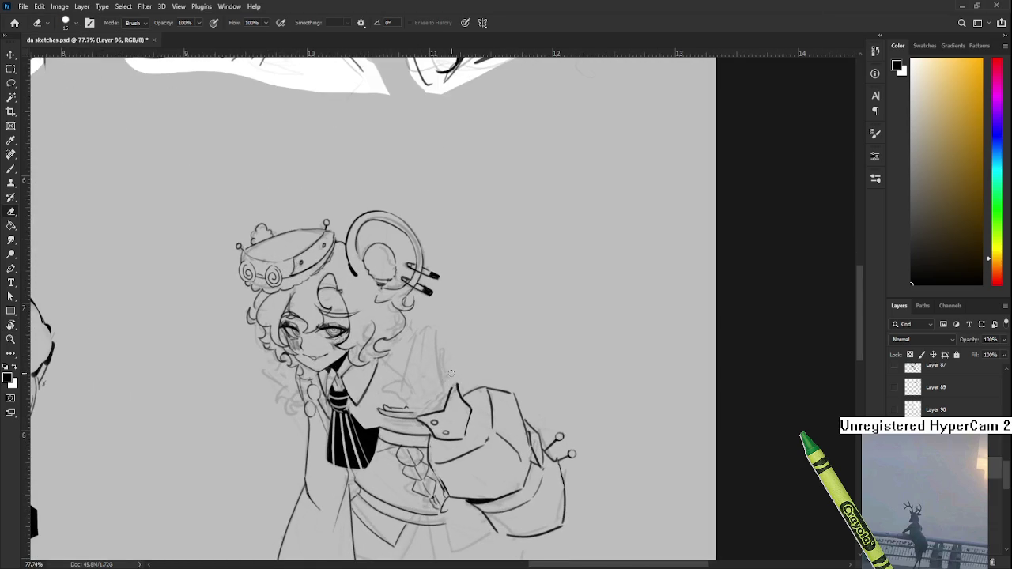
{"action": "key", "text": "b"}
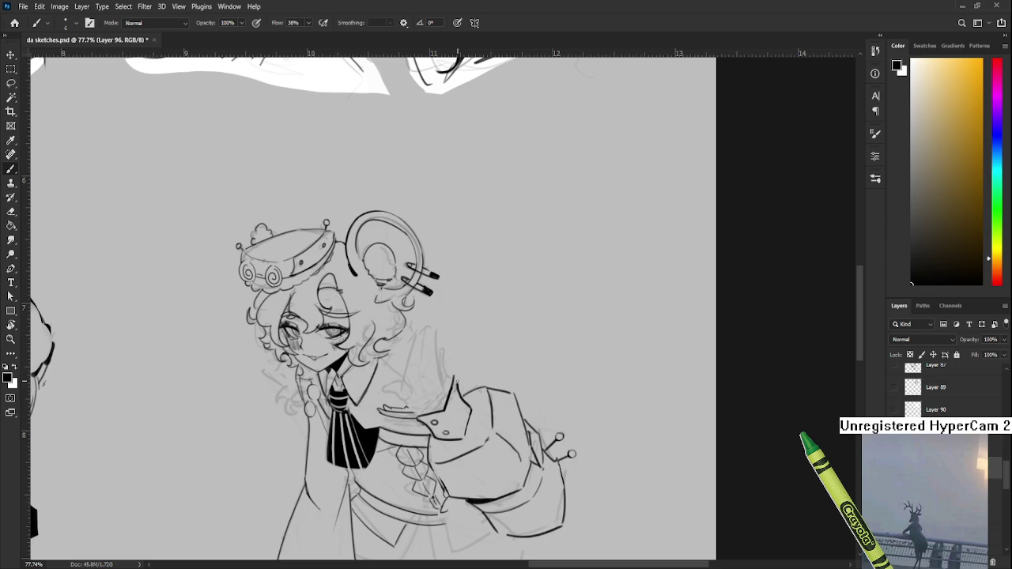
{"action": "key", "text": "e"}
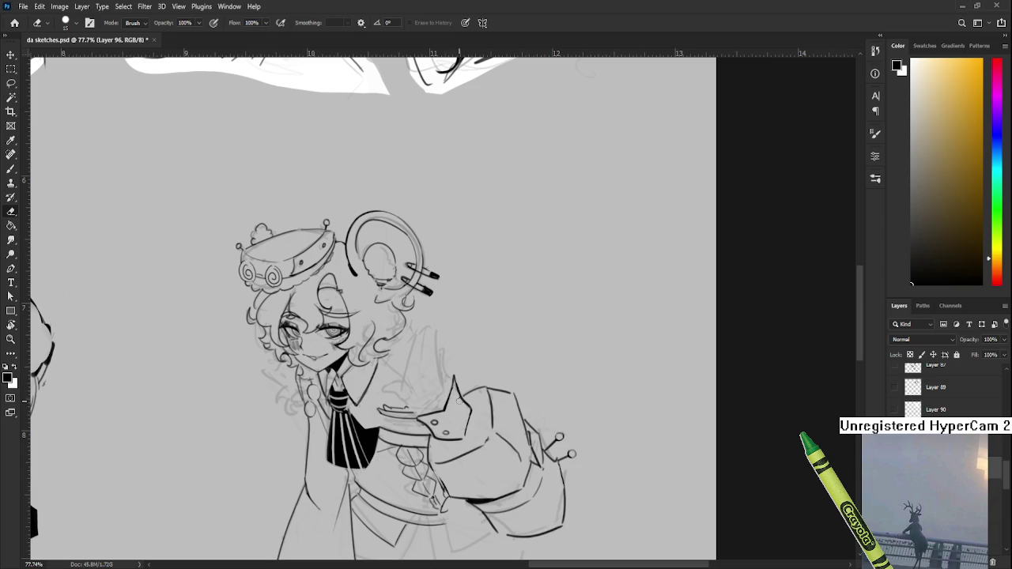
Sketch a faint guide curve beside the bag, then zoom out to check and back in
{"action": "left_click_drag", "start_coordinate": [455, 408], "coordinate": [447, 405]}
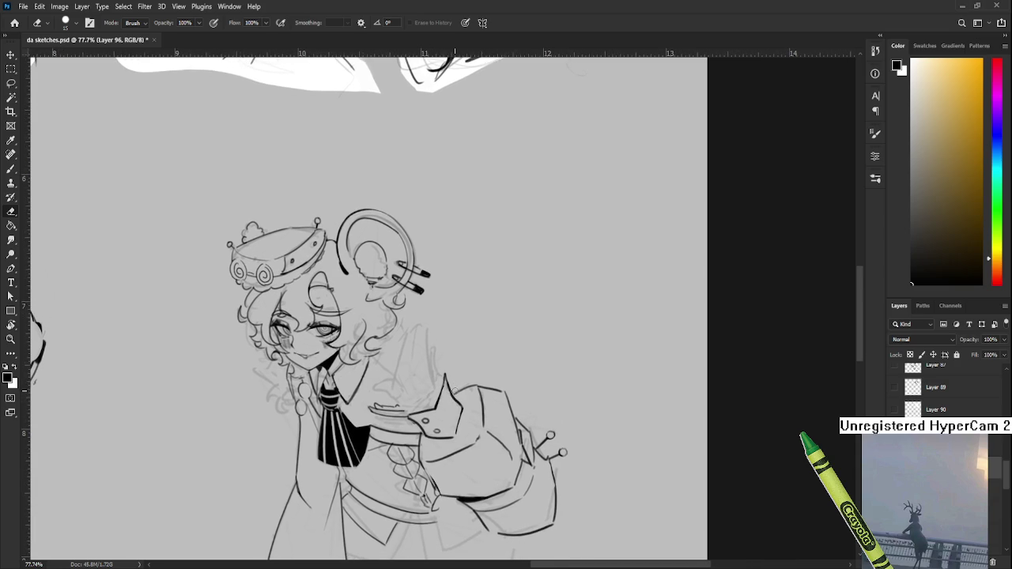
{"action": "key", "text": "b"}
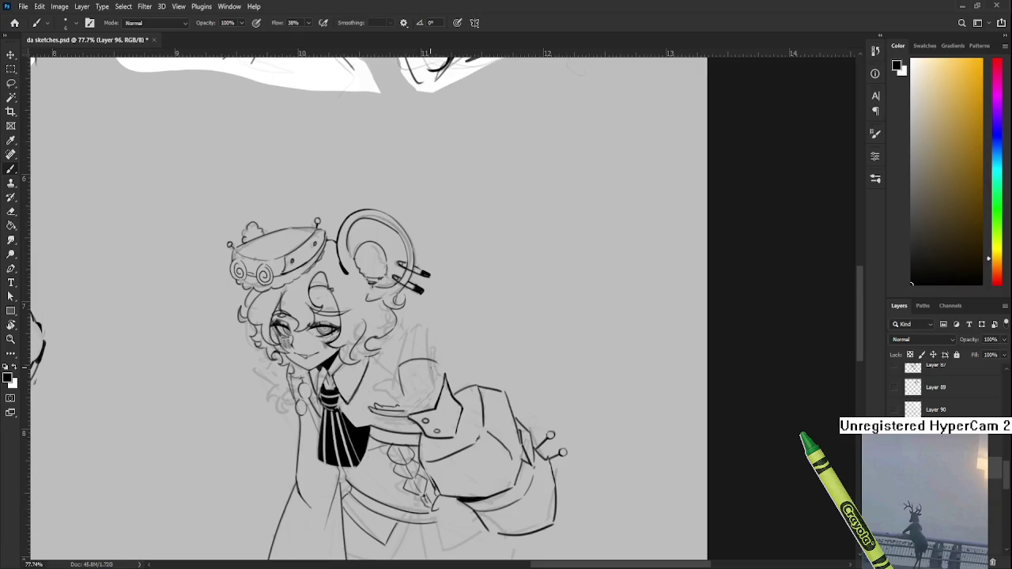
{"action": "mouse_move", "coordinate": [399, 371]}
{"action": "left_mouse_down"}
{"action": "mouse_move", "coordinate": [435, 364]}
{"action": "mouse_move", "coordinate": [439, 392]}
{"action": "left_mouse_up"}
{"action": "scroll", "coordinate": [554, 332], "scroll_direction": "down", "scroll_amount": 3}
{"action": "scroll", "coordinate": [554, 333], "scroll_direction": "down", "scroll_amount": 3}
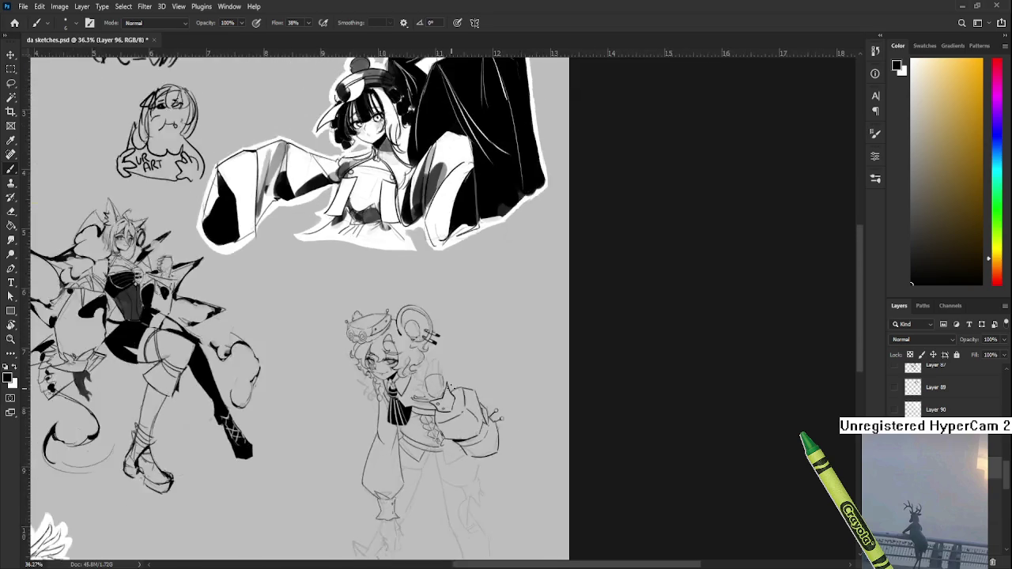
{"action": "scroll", "coordinate": [554, 332], "scroll_direction": "down", "scroll_amount": 3}
{"action": "scroll", "coordinate": [668, 396], "scroll_direction": "up", "scroll_amount": 3}
{"action": "scroll", "coordinate": [581, 384], "scroll_direction": "up", "scroll_amount": 4}
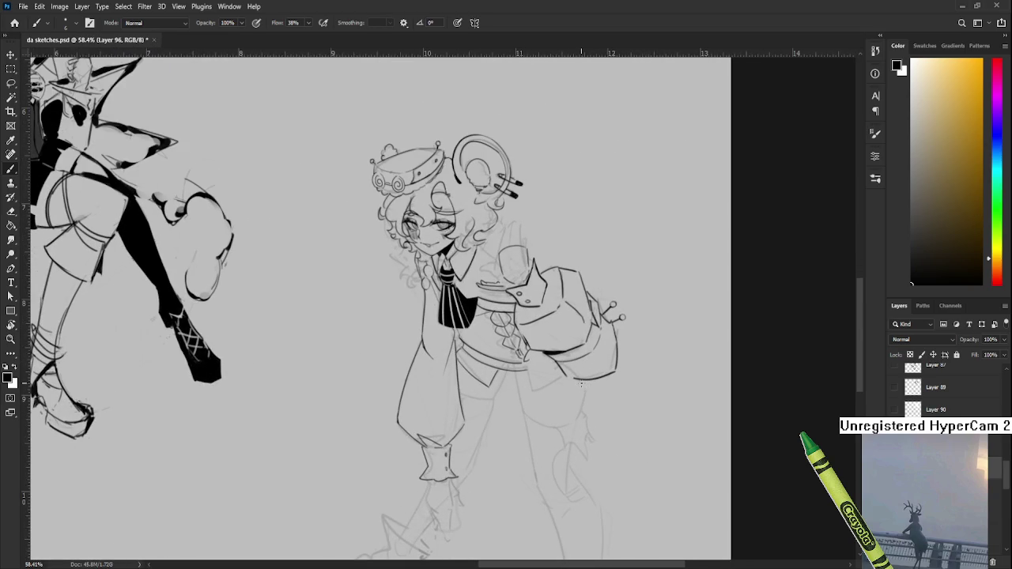
{"action": "left_click_drag", "start_coordinate": [556, 316], "coordinate": [568, 317]}
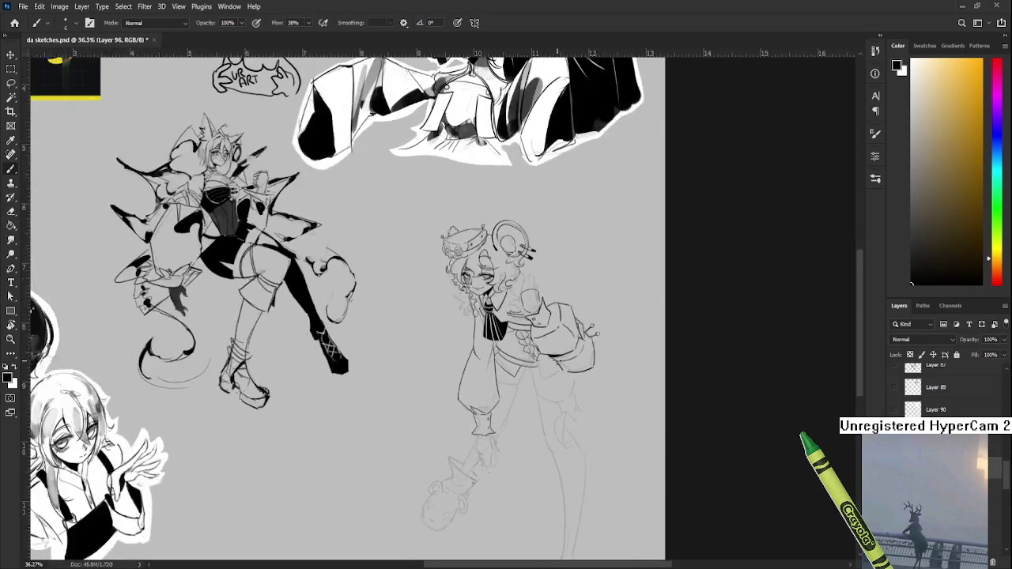
{"action": "scroll", "coordinate": [568, 317], "scroll_direction": "up", "scroll_amount": 1}
{"action": "scroll", "coordinate": [568, 317], "scroll_direction": "up", "scroll_amount": 4}
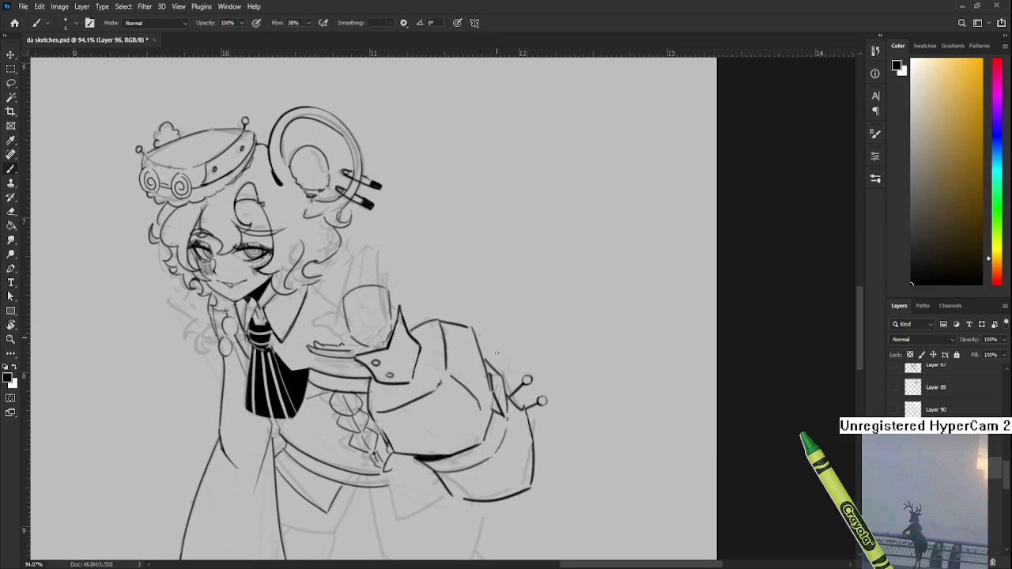
Lasso the sleeve lines above the bag flap, rotate them slightly and nudge them down
{"action": "key", "text": "l"}
{"action": "left_click_drag", "start_coordinate": [426, 337], "coordinate": [475, 358]}
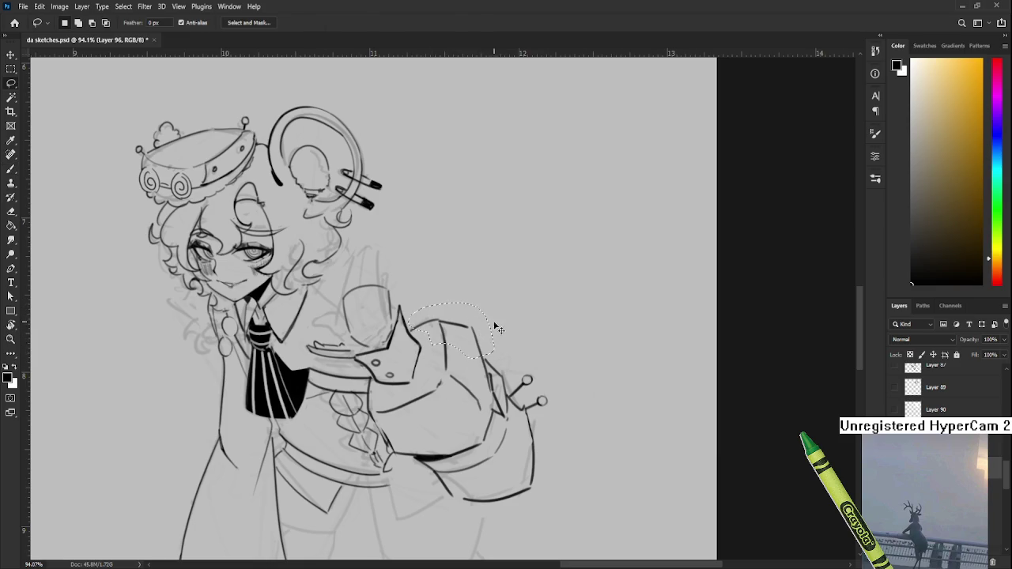
{"action": "key", "text": "ctrl+t"}
{"action": "left_click_drag", "start_coordinate": [500, 332], "coordinate": [525, 309]}
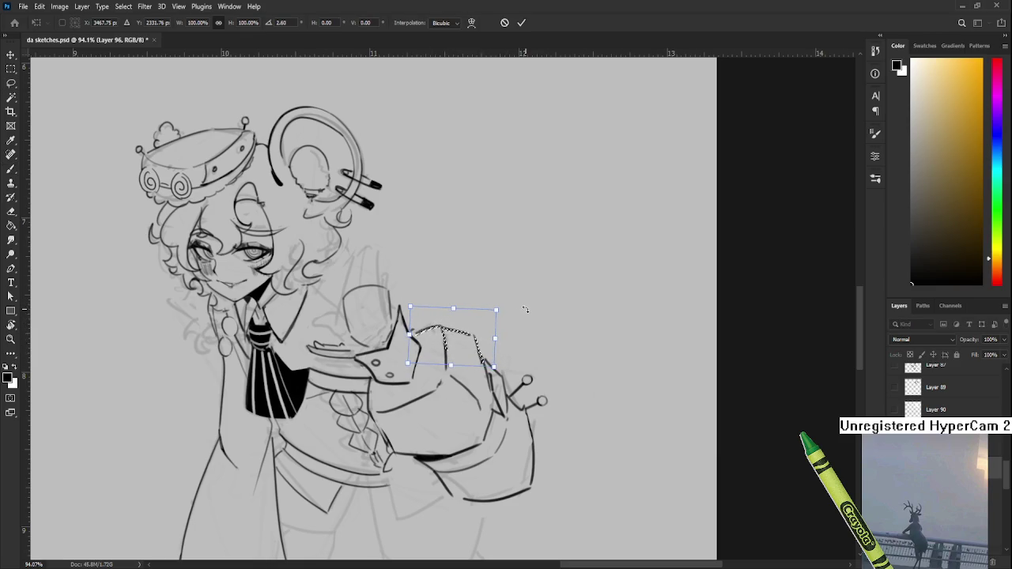
{"action": "key", "text": "Down"}
{"action": "key", "text": "Down"}
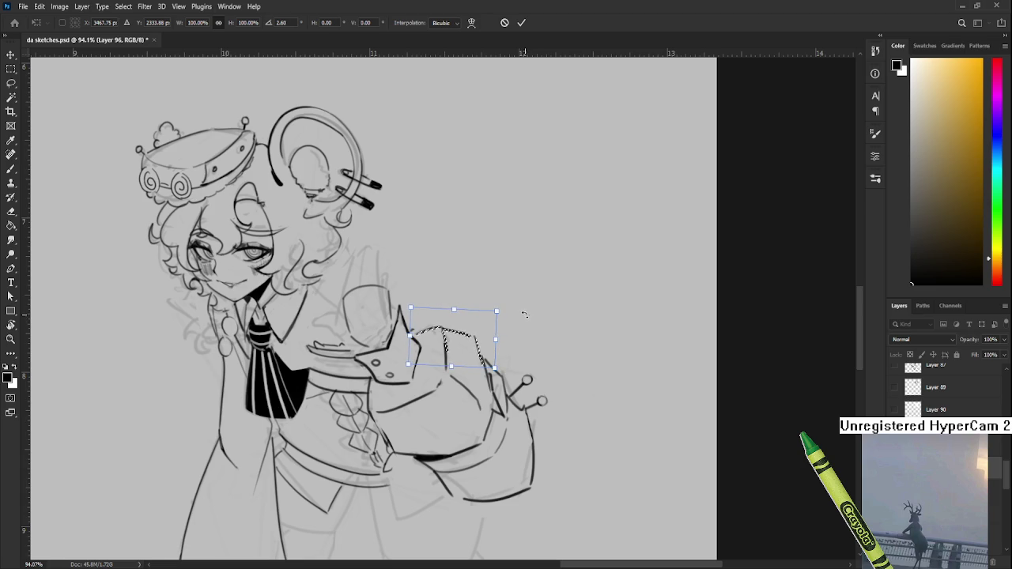
{"action": "left_click_drag", "start_coordinate": [524, 314], "coordinate": [526, 318]}
{"action": "key", "text": "Return"}
Ink a short line by the bag and redraw the curved arm outline beside it
{"action": "key", "text": "e"}
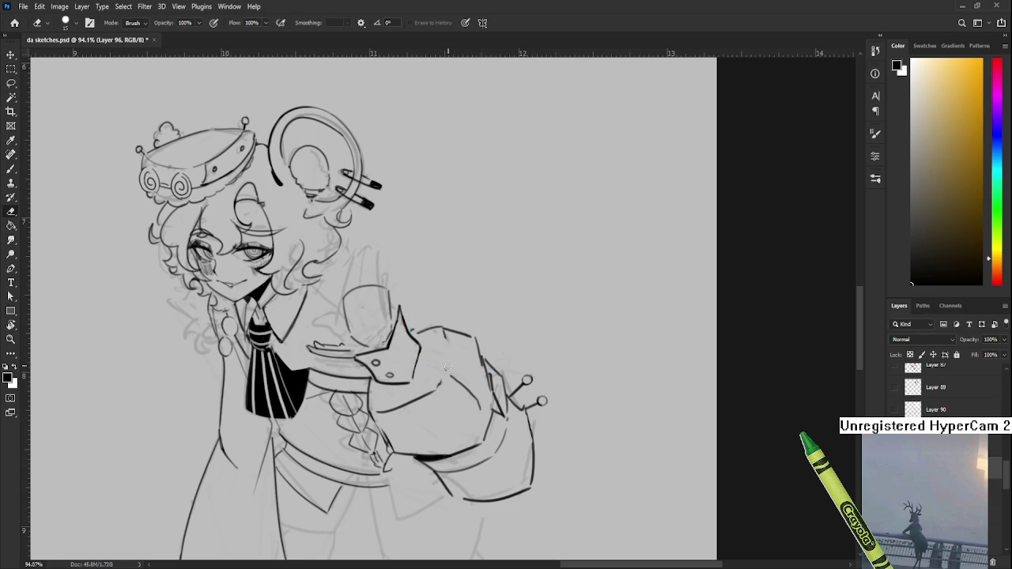
{"action": "key", "text": "b"}
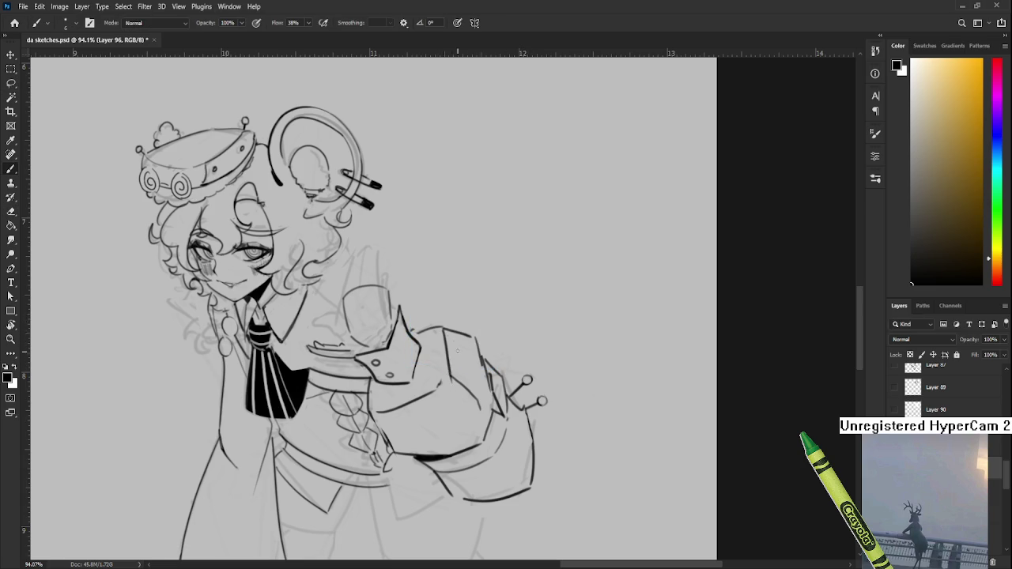
{"action": "mouse_move", "coordinate": [447, 369]}
{"action": "left_mouse_down"}
{"action": "mouse_move", "coordinate": [449, 345]}
{"action": "mouse_move", "coordinate": [482, 373]}
{"action": "left_mouse_up"}
{"action": "key", "text": "e"}
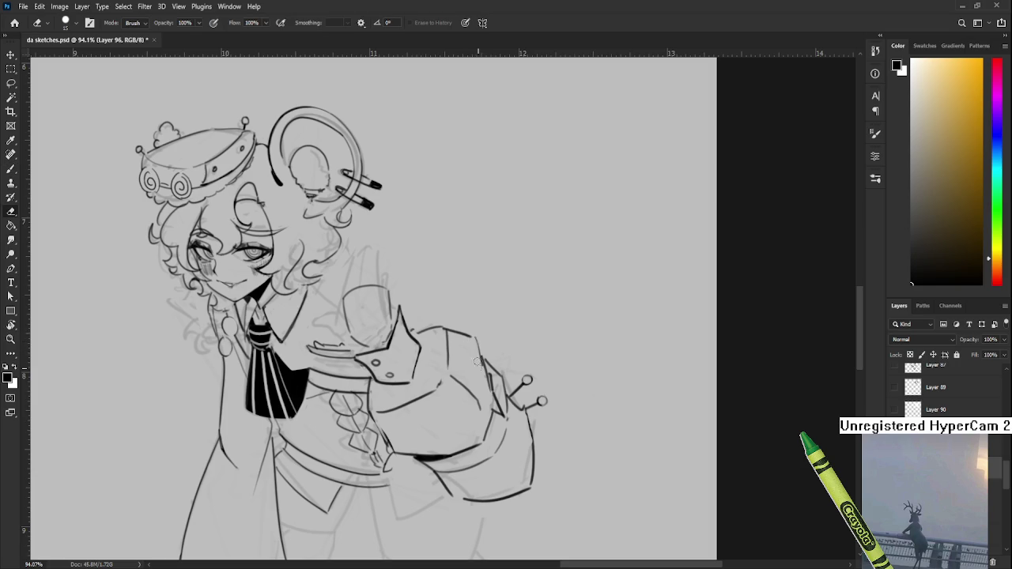
{"action": "key", "text": "b"}
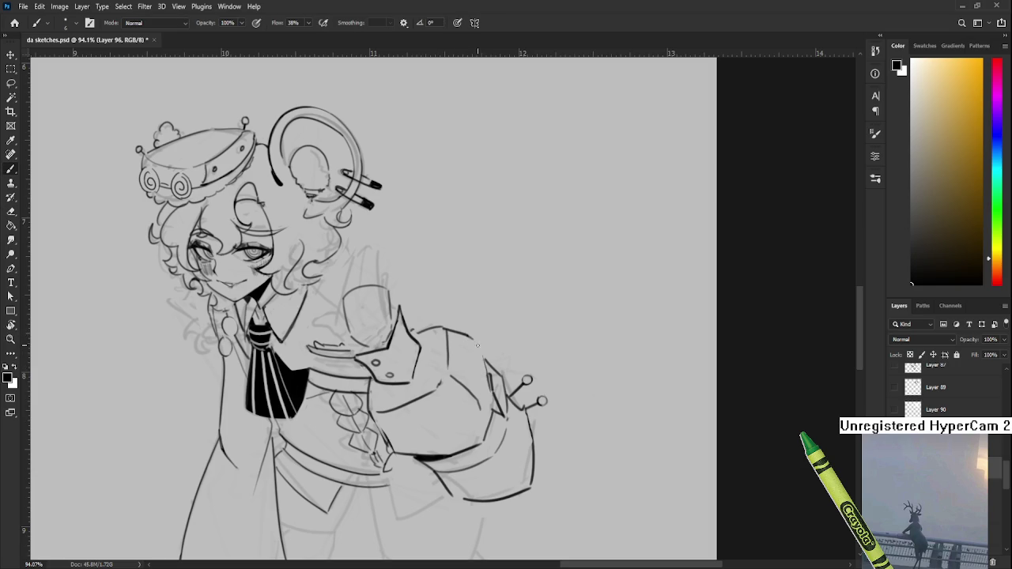
{"action": "mouse_move", "coordinate": [474, 337]}
{"action": "left_mouse_down"}
{"action": "mouse_move", "coordinate": [493, 395]}
{"action": "mouse_move", "coordinate": [480, 341]}
{"action": "left_mouse_up"}
{"action": "key", "text": "ctrl+z"}
{"action": "key", "text": "ctrl+z"}
{"action": "left_click_drag", "start_coordinate": [492, 397], "coordinate": [481, 356]}
{"action": "key", "text": "e"}
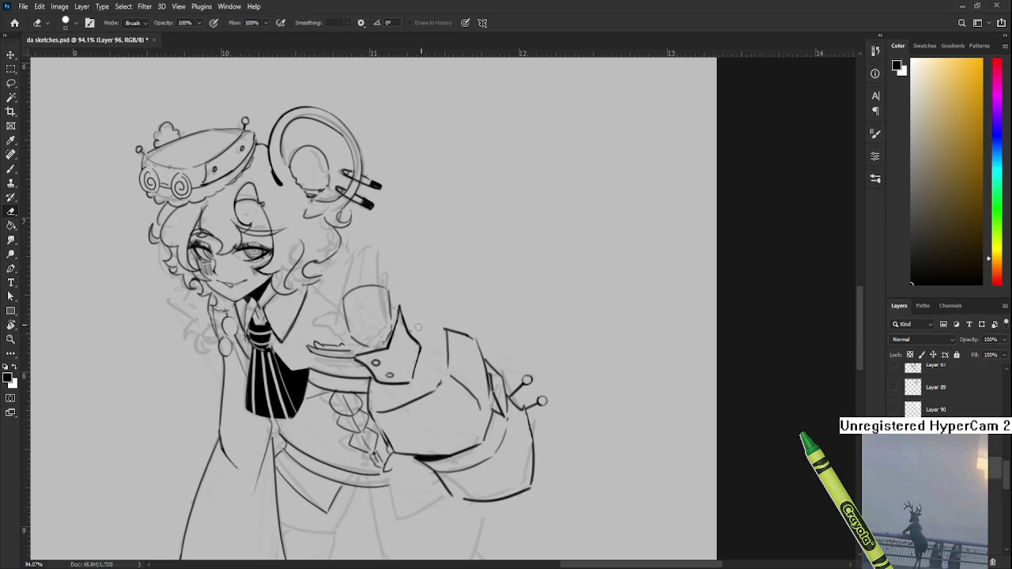
Rotate the canvas view sideways, then turn it back closer to upright
{"action": "key", "text": "r"}
{"action": "left_click_drag", "start_coordinate": [420, 328], "coordinate": [527, 324]}
{"action": "key", "text": "b"}
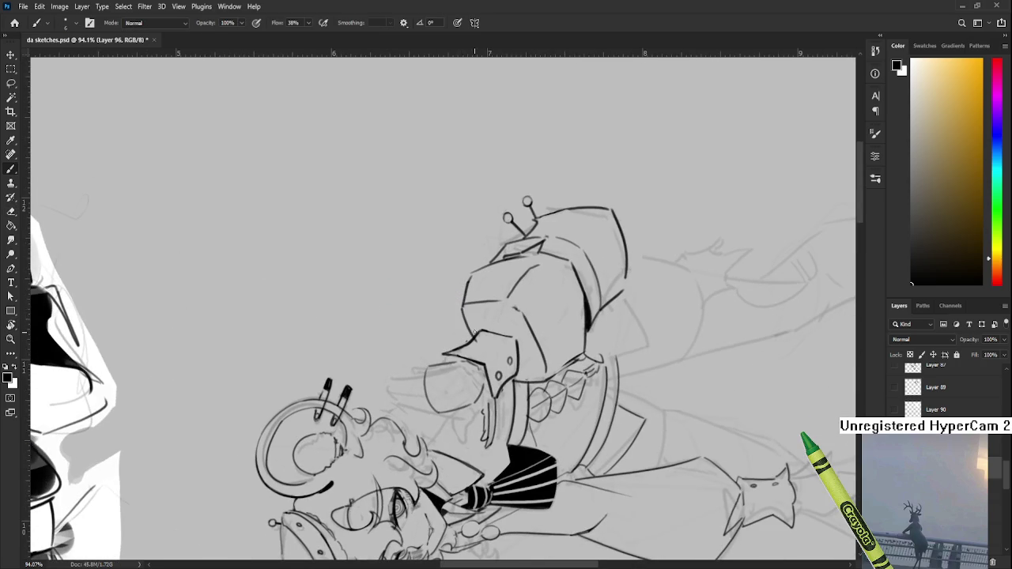
{"action": "key", "text": "r"}
{"action": "left_click_drag", "start_coordinate": [589, 324], "coordinate": [544, 346]}
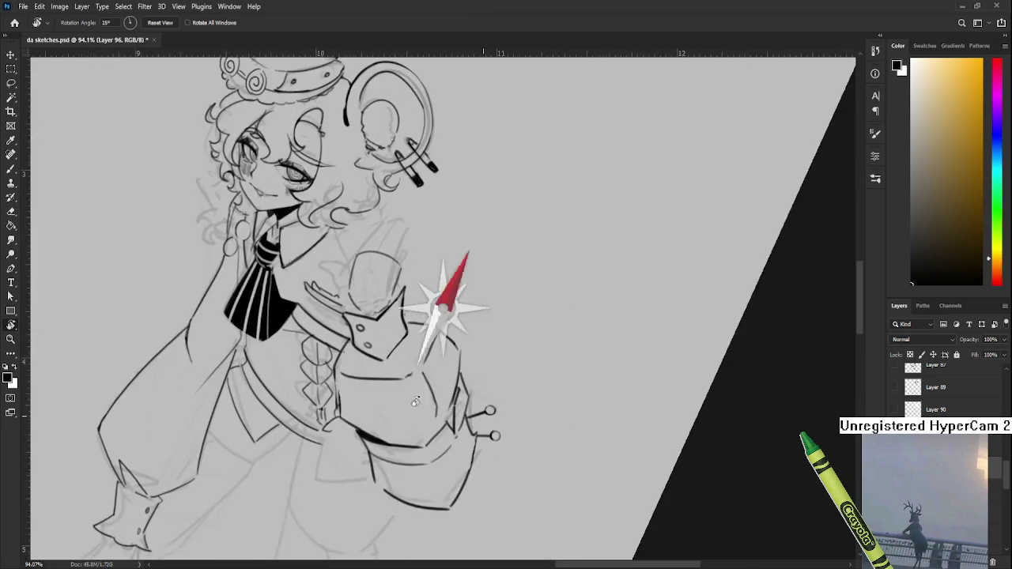
{"action": "key", "text": "e"}
{"action": "key", "text": "r"}
{"action": "mouse_move", "coordinate": [545, 376]}
{"action": "left_mouse_down"}
{"action": "mouse_move", "coordinate": [488, 404]}
{"action": "mouse_move", "coordinate": [538, 385]}
{"action": "left_mouse_up"}
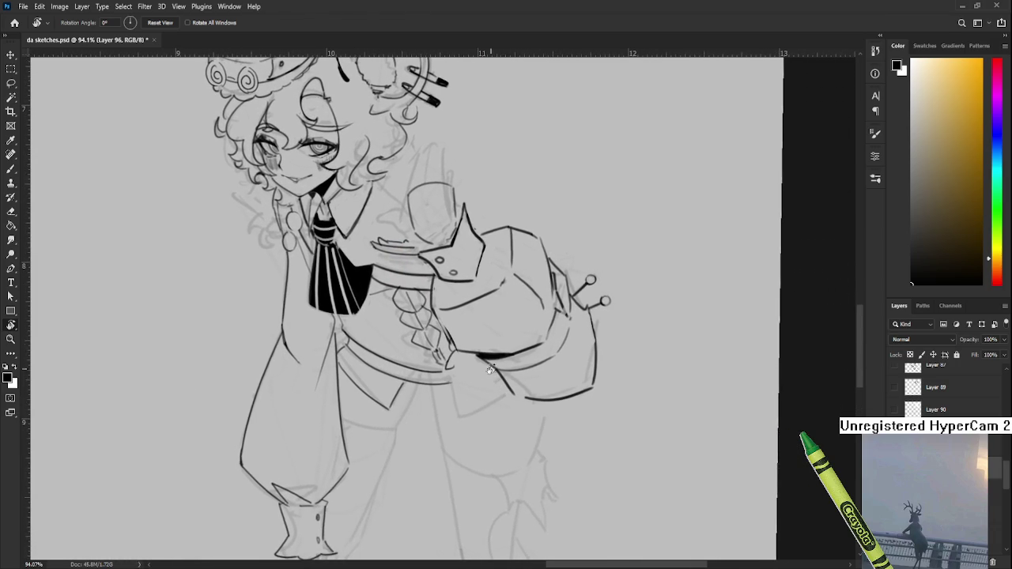
Ink a short line below the bag, undoing the failed attempts
{"action": "key", "text": "b"}
{"action": "left_click_drag", "start_coordinate": [448, 371], "coordinate": [468, 408]}
{"action": "key", "text": "ctrl+z"}
{"action": "key", "text": "ctrl+z"}
{"action": "mouse_move", "coordinate": [448, 370]}
{"action": "left_mouse_down"}
{"action": "mouse_move", "coordinate": [469, 409]}
{"action": "mouse_move", "coordinate": [507, 388]}
{"action": "left_mouse_up"}
{"action": "key", "text": "ctrl+z"}
{"action": "key", "text": "ctrl+z"}
{"action": "key", "text": "ctrl+z"}
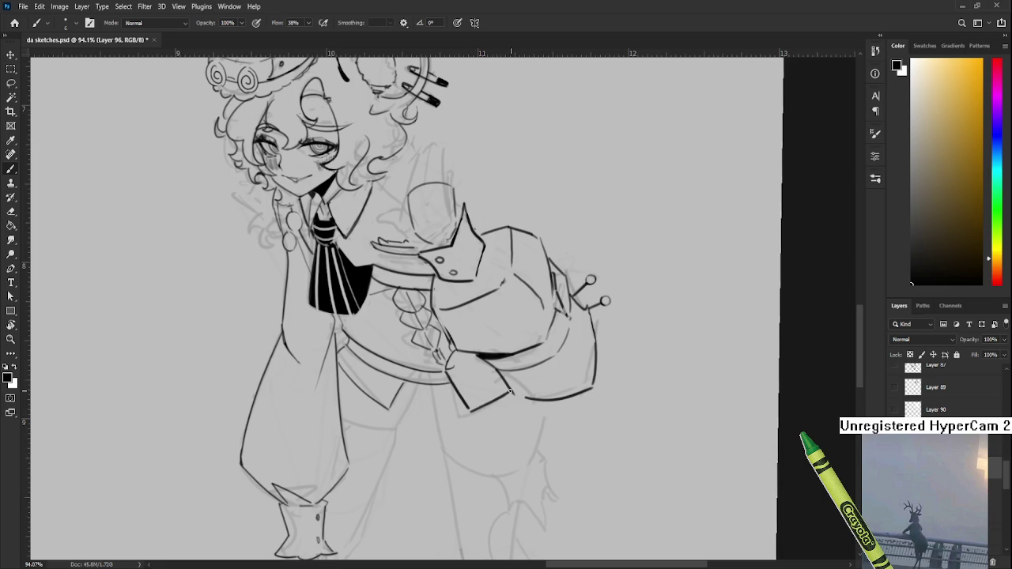
Ink the sleeve edge below the belt, redrawing it as one longer line
{"action": "scroll", "coordinate": [532, 386], "scroll_direction": "down", "scroll_amount": 3}
{"action": "scroll", "coordinate": [532, 386], "scroll_direction": "down", "scroll_amount": 2}
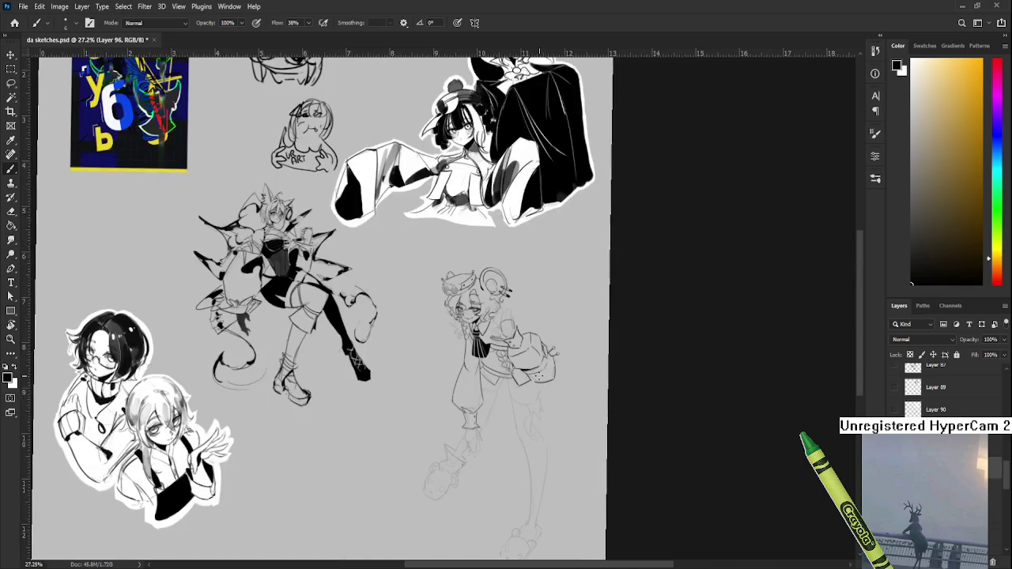
{"action": "scroll", "coordinate": [505, 416], "scroll_direction": "up", "scroll_amount": 5}
{"action": "scroll", "coordinate": [486, 395], "scroll_direction": "up", "scroll_amount": 2}
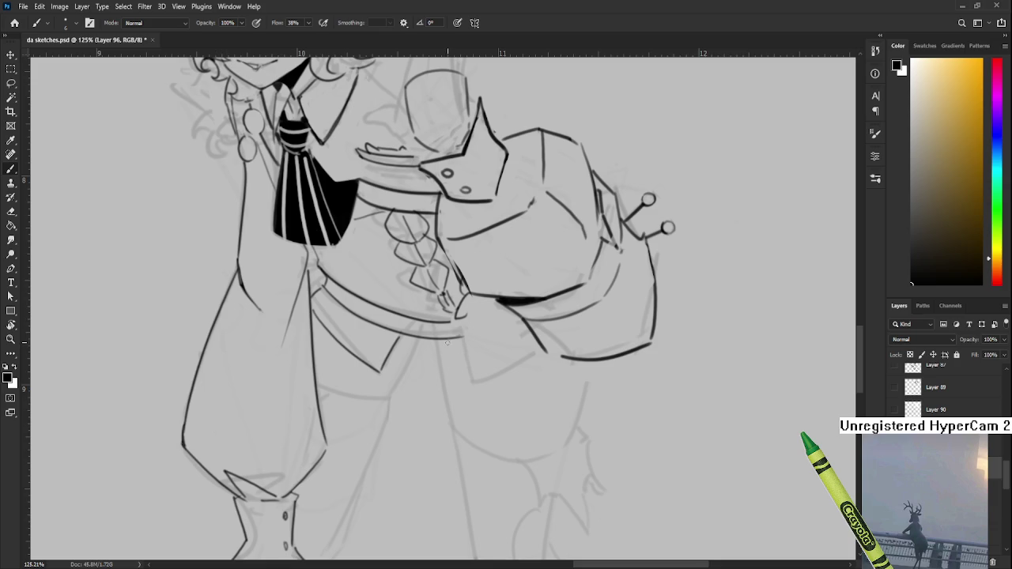
{"action": "mouse_move", "coordinate": [453, 342]}
{"action": "left_mouse_down"}
{"action": "mouse_move", "coordinate": [459, 373]}
{"action": "mouse_move", "coordinate": [544, 342]}
{"action": "left_mouse_up"}
{"action": "key", "text": "ctrl+z"}
{"action": "key", "text": "ctrl+z"}
{"action": "left_click_drag", "start_coordinate": [461, 380], "coordinate": [538, 348]}
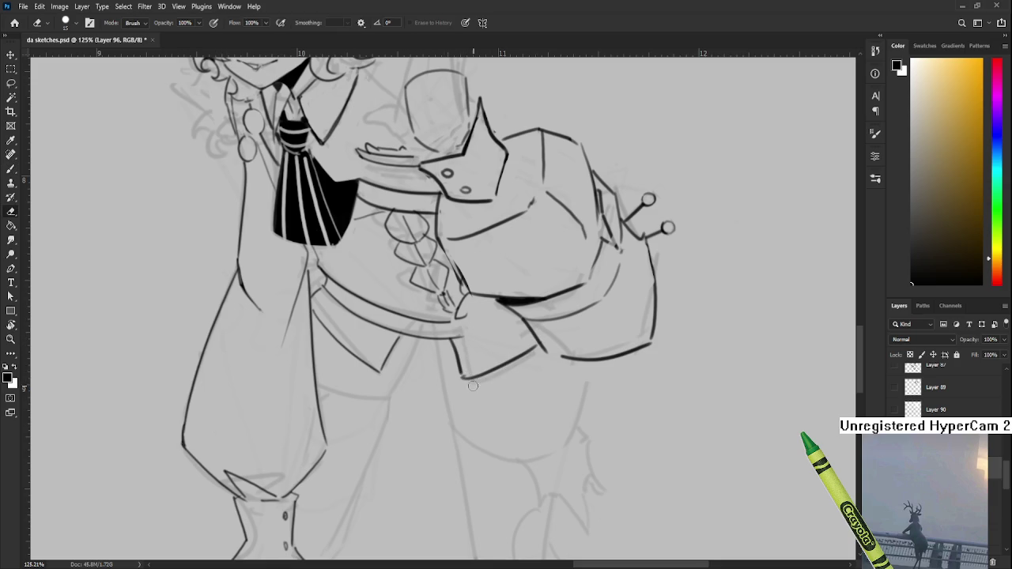
With the view rotated about 62°, redraw the sleeve edge stroke and erase it thinner
{"action": "key", "text": "r"}
{"action": "mouse_move", "coordinate": [492, 386]}
{"action": "left_mouse_down"}
{"action": "mouse_move", "coordinate": [426, 423]}
{"action": "mouse_move", "coordinate": [387, 355]}
{"action": "mouse_move", "coordinate": [431, 412]}
{"action": "left_mouse_up"}
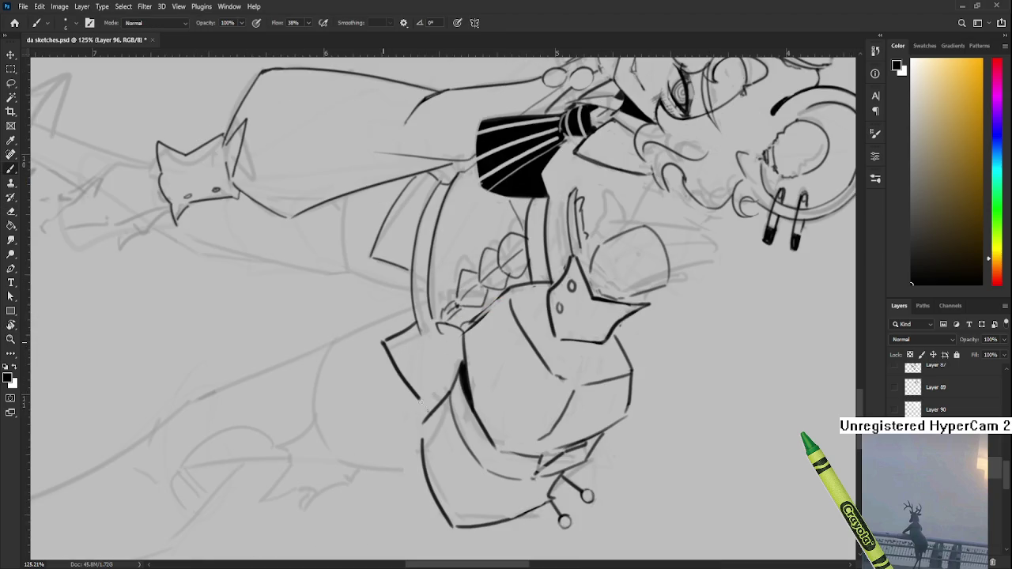
{"action": "key", "text": "e"}
{"action": "left_click_drag", "start_coordinate": [377, 342], "coordinate": [419, 407]}
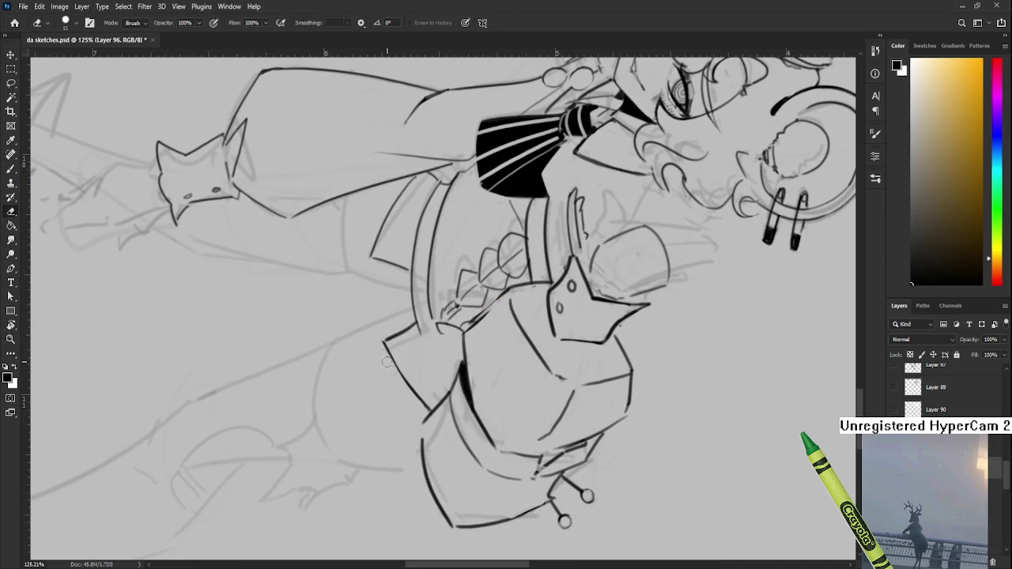
{"action": "key", "text": "b"}
{"action": "left_click_drag", "start_coordinate": [383, 341], "coordinate": [431, 412]}
{"action": "key", "text": "e"}
{"action": "left_click_drag", "start_coordinate": [384, 342], "coordinate": [431, 409]}
{"action": "key", "text": "ctrl+z"}
{"action": "left_click_drag", "start_coordinate": [386, 342], "coordinate": [432, 408]}
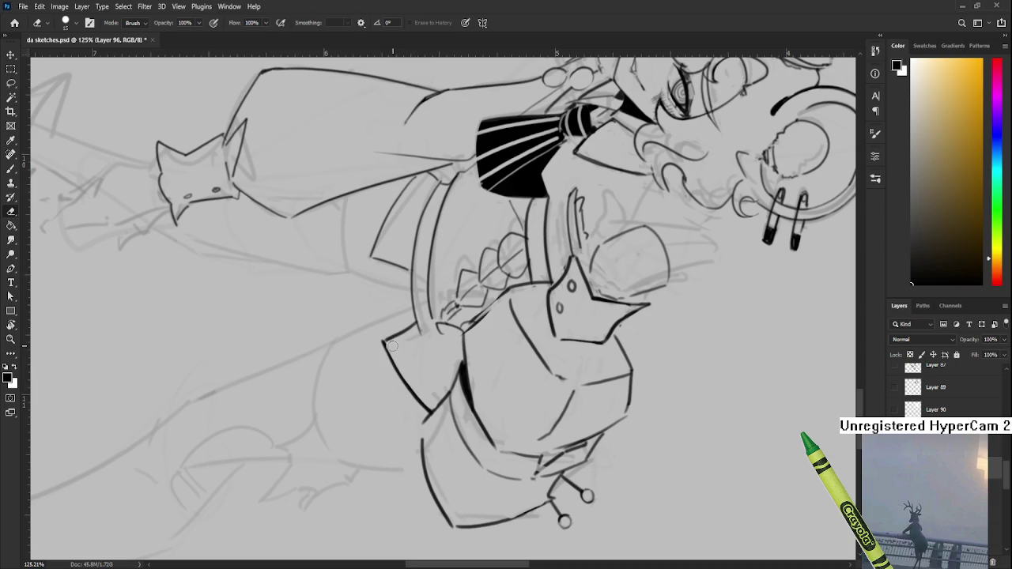
Ink a short connecting stroke at the sleeve and return the view to upright
{"action": "key", "text": "b"}
{"action": "left_click_drag", "start_coordinate": [383, 341], "coordinate": [414, 318]}
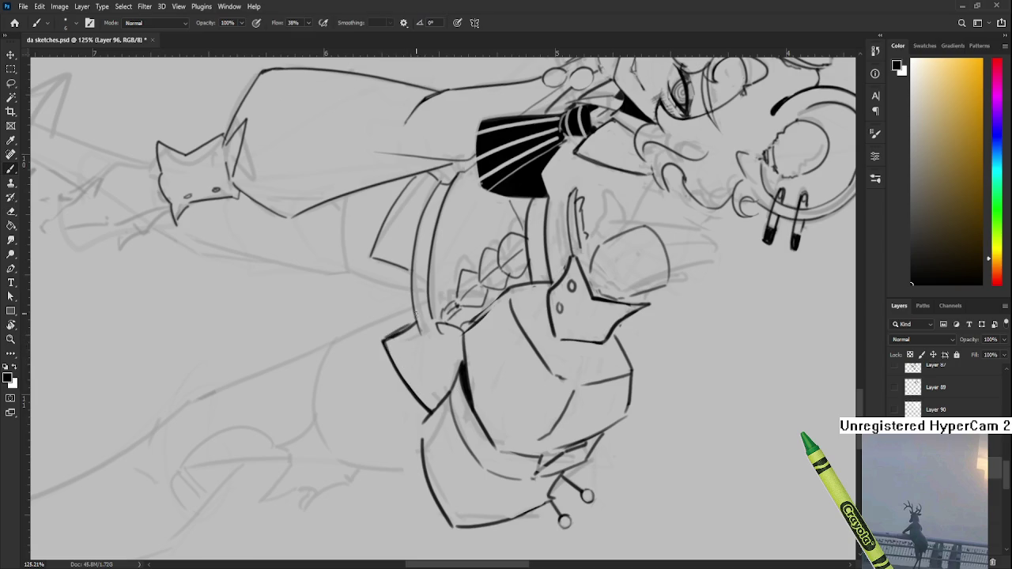
{"action": "mouse_move", "coordinate": [390, 376]}
{"action": "left_mouse_down"}
{"action": "mouse_move", "coordinate": [447, 360]}
{"action": "mouse_move", "coordinate": [463, 370]}
{"action": "left_mouse_up"}
{"action": "key", "text": "e"}
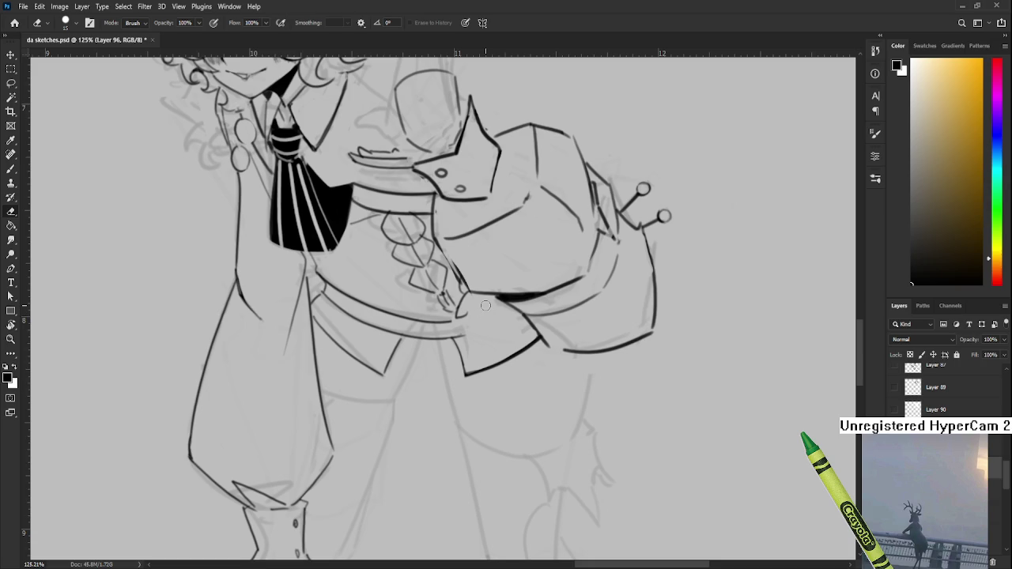
{"action": "scroll", "coordinate": [510, 274], "scroll_direction": "down", "scroll_amount": 6}
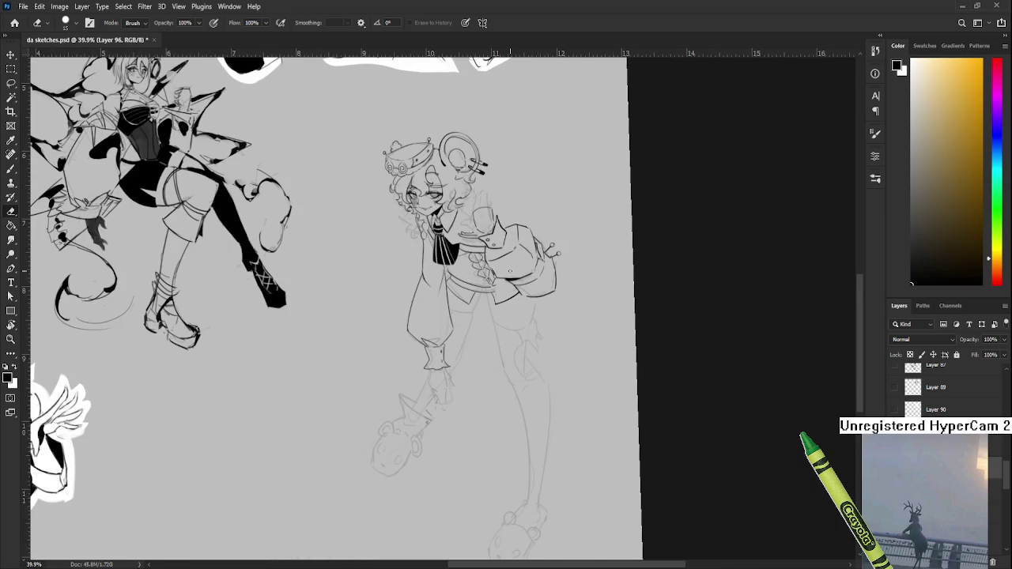
Zoom in and ink a short vertical line along the wine glass's right edge
{"action": "scroll", "coordinate": [510, 271], "scroll_direction": "up", "scroll_amount": 3}
{"action": "scroll", "coordinate": [490, 275], "scroll_direction": "up", "scroll_amount": 3}
{"action": "scroll", "coordinate": [478, 277], "scroll_direction": "up", "scroll_amount": 1}
{"action": "scroll", "coordinate": [472, 277], "scroll_direction": "down", "scroll_amount": 1}
{"action": "scroll", "coordinate": [475, 283], "scroll_direction": "up", "scroll_amount": 1}
{"action": "scroll", "coordinate": [476, 286], "scroll_direction": "up", "scroll_amount": 2}
{"action": "scroll", "coordinate": [479, 294], "scroll_direction": "down", "scroll_amount": 3}
{"action": "scroll", "coordinate": [479, 290], "scroll_direction": "up", "scroll_amount": 2}
{"action": "scroll", "coordinate": [479, 290], "scroll_direction": "up", "scroll_amount": 1}
{"action": "scroll", "coordinate": [461, 329], "scroll_direction": "up", "scroll_amount": 1}
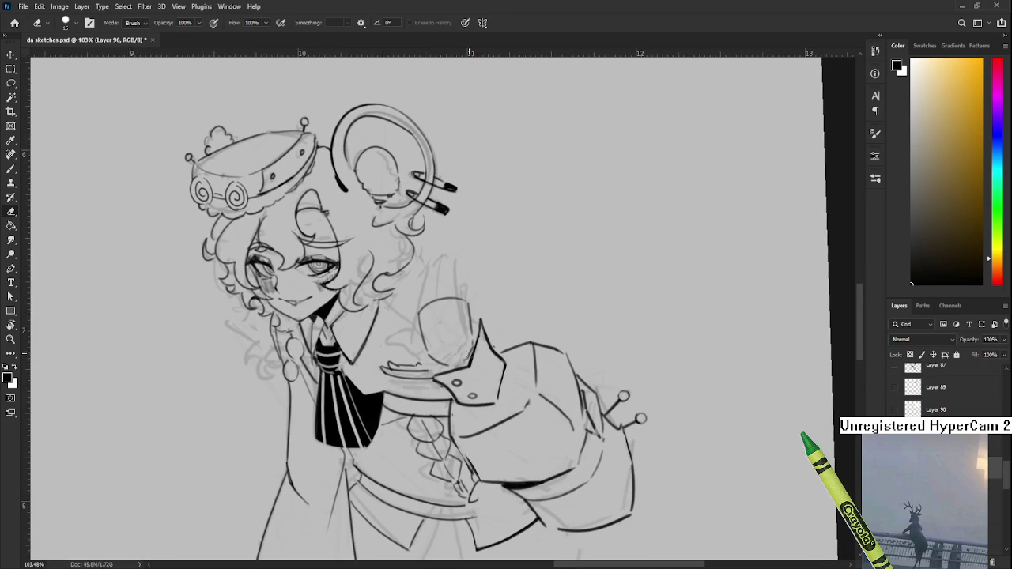
{"action": "key", "text": "b"}
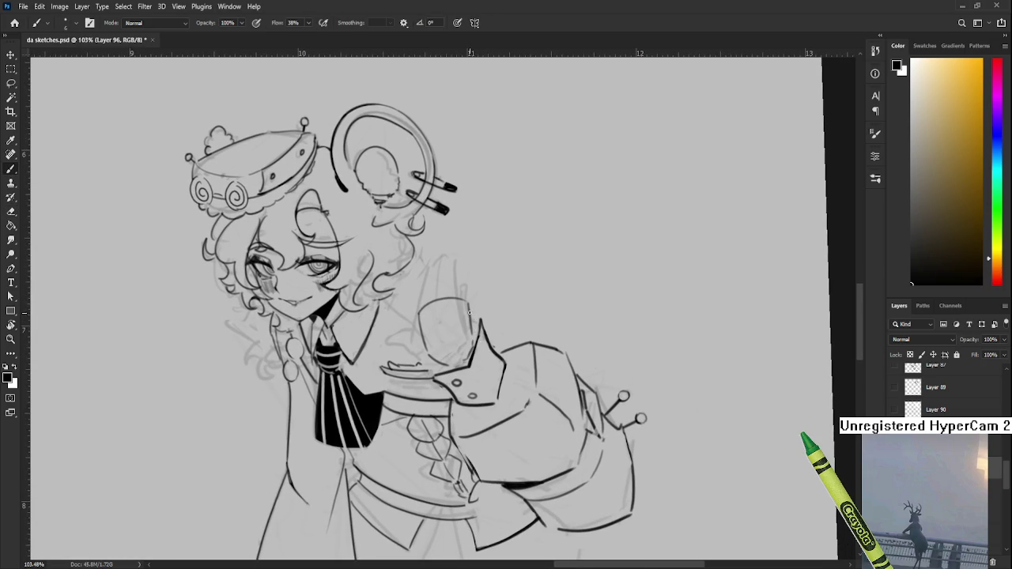
{"action": "left_click_drag", "start_coordinate": [471, 321], "coordinate": [475, 341]}
Tilt the view about -37°, then rotate it back nearer upright
{"action": "key", "text": "r"}
{"action": "mouse_move", "coordinate": [525, 306]}
{"action": "left_mouse_down"}
{"action": "mouse_move", "coordinate": [593, 312]}
{"action": "mouse_move", "coordinate": [470, 340]}
{"action": "left_mouse_up"}
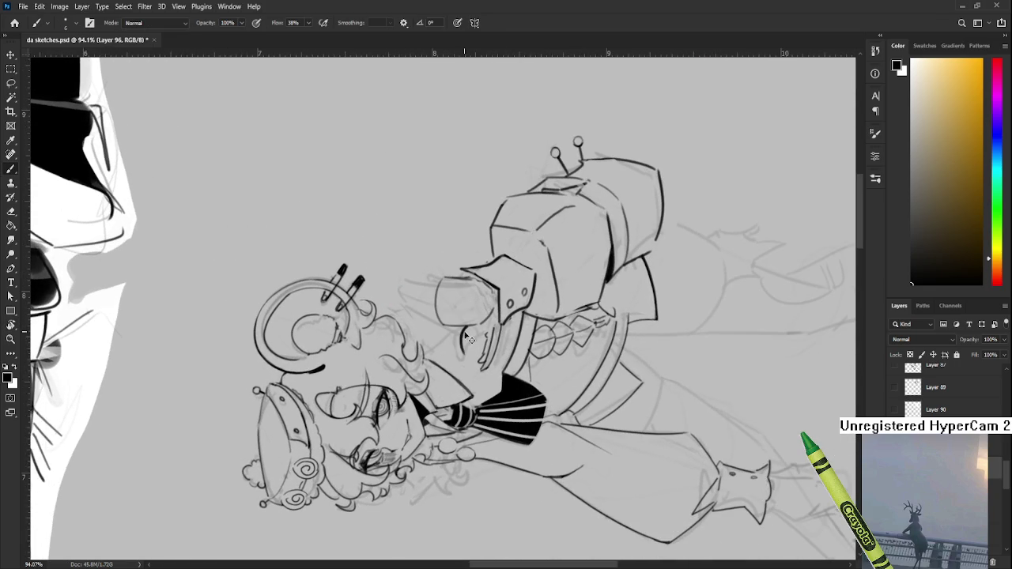
{"action": "key", "text": "r"}
{"action": "mouse_move", "coordinate": [470, 340]}
{"action": "left_mouse_down"}
{"action": "mouse_move", "coordinate": [496, 421]}
{"action": "mouse_move", "coordinate": [472, 433]}
{"action": "left_mouse_up"}
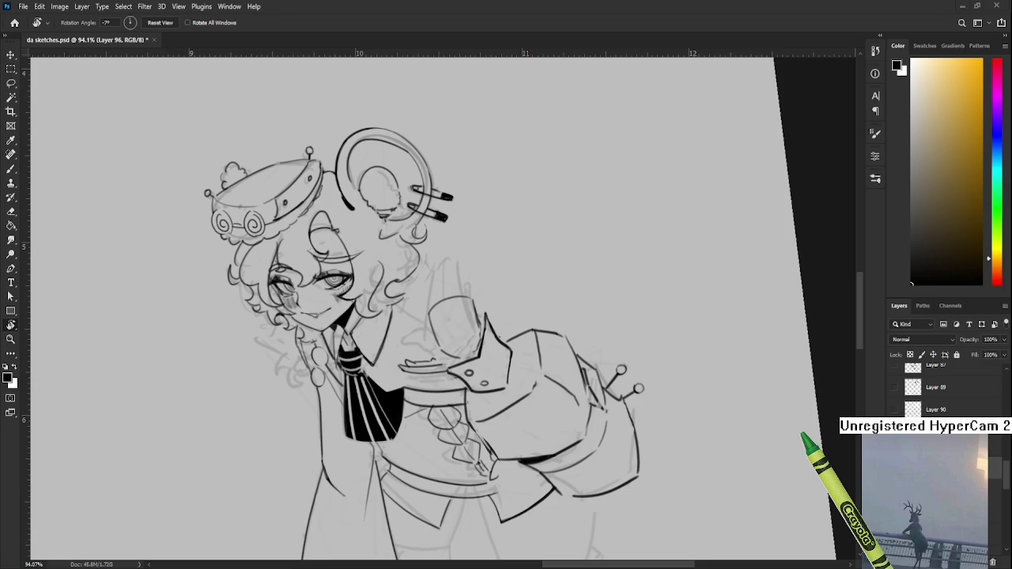
Ink two curved strokes of the hand by the glass, one running down-right from it
{"action": "scroll", "coordinate": [469, 406], "scroll_direction": "up", "scroll_amount": 5}
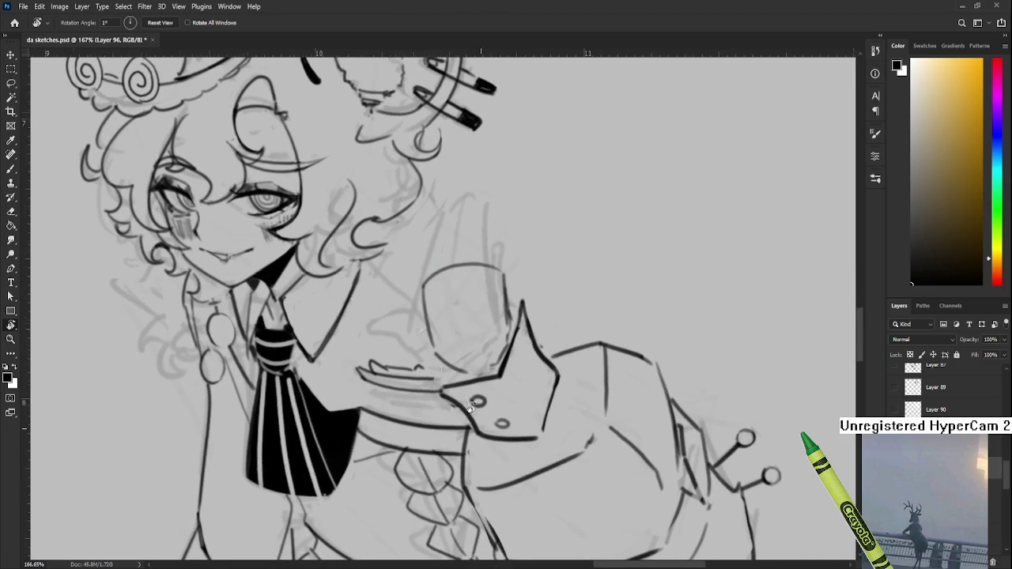
{"action": "key", "text": "b"}
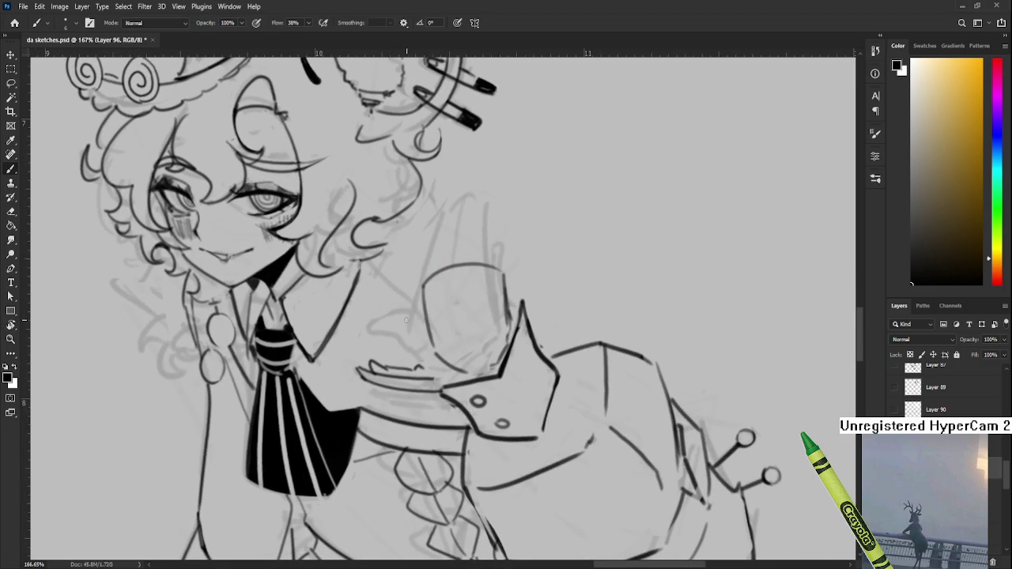
{"action": "mouse_move", "coordinate": [430, 334]}
{"action": "left_mouse_down"}
{"action": "mouse_move", "coordinate": [396, 315]}
{"action": "mouse_move", "coordinate": [430, 358]}
{"action": "left_mouse_up"}
{"action": "left_click_drag", "start_coordinate": [478, 341], "coordinate": [445, 384]}
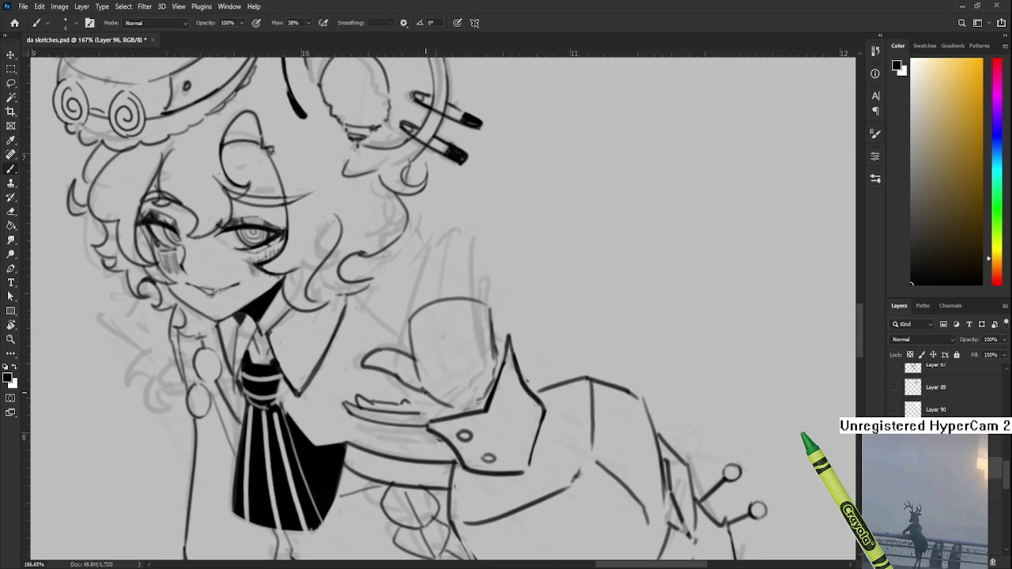
{"action": "mouse_move", "coordinate": [397, 377]}
{"action": "left_mouse_down"}
{"action": "mouse_move", "coordinate": [434, 400]}
{"action": "mouse_move", "coordinate": [437, 422]}
{"action": "left_mouse_up"}
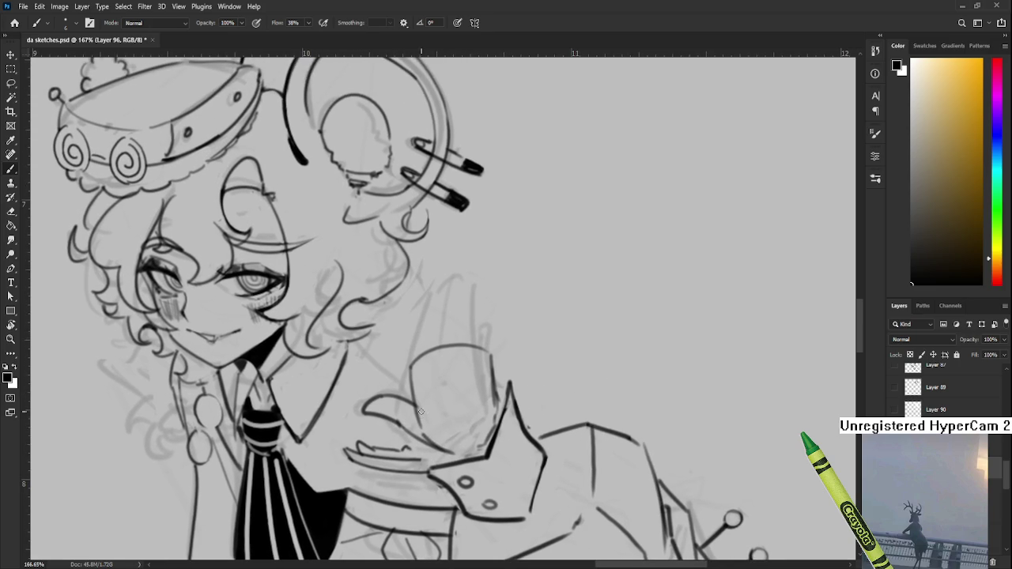
{"action": "key", "text": "e"}
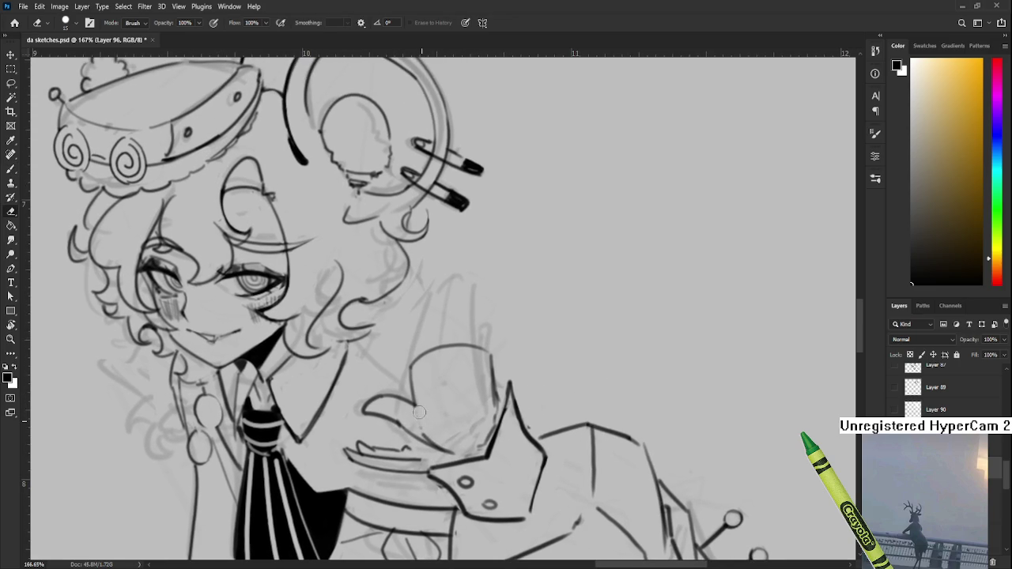
{"action": "mouse_move", "coordinate": [437, 388]}
{"action": "left_mouse_down"}
{"action": "mouse_move", "coordinate": [436, 443]}
{"action": "mouse_move", "coordinate": [402, 476]}
{"action": "left_mouse_up"}
{"action": "key", "text": "b"}
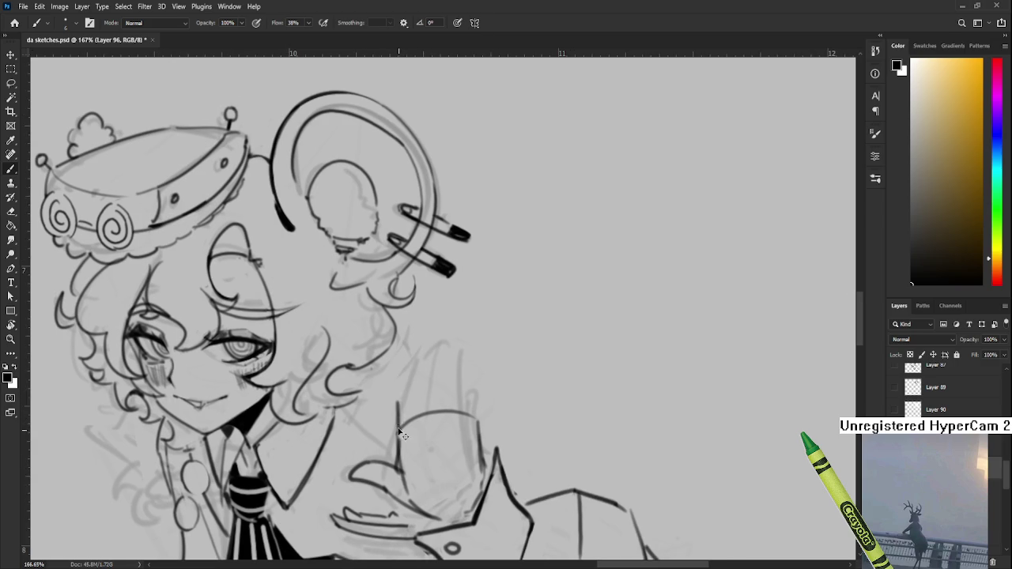
Ink the short line along the glass edge, retrying it until it starts high enough
{"action": "left_click_drag", "start_coordinate": [398, 401], "coordinate": [409, 353]}
{"action": "key", "text": "ctrl+z"}
{"action": "left_click_drag", "start_coordinate": [408, 352], "coordinate": [397, 399]}
{"action": "key", "text": "ctrl+z"}
{"action": "key", "text": "ctrl+z"}
{"action": "left_click_drag", "start_coordinate": [408, 348], "coordinate": [395, 437]}
{"action": "key", "text": "ctrl+z"}
{"action": "key", "text": "ctrl+z"}
{"action": "left_click_drag", "start_coordinate": [401, 388], "coordinate": [394, 437]}
Draw the first finger stroke above the glass, redrawing it repeatedly until it sits right
{"action": "key", "text": "ctrl+z"}
{"action": "left_click_drag", "start_coordinate": [408, 354], "coordinate": [396, 437]}
{"action": "key", "text": "ctrl+z"}
{"action": "left_click_drag", "start_coordinate": [409, 345], "coordinate": [396, 391]}
{"action": "left_click_drag", "start_coordinate": [423, 331], "coordinate": [410, 378]}
{"action": "key", "text": "ctrl+z"}
{"action": "key", "text": "ctrl+z"}
{"action": "key", "text": "ctrl+z"}
{"action": "key", "text": "ctrl+z"}
{"action": "key", "text": "ctrl+z"}
{"action": "left_click_drag", "start_coordinate": [422, 333], "coordinate": [413, 374]}
{"action": "key", "text": "ctrl+z"}
{"action": "key", "text": "ctrl+z"}
{"action": "key", "text": "ctrl+z"}
{"action": "left_click_drag", "start_coordinate": [421, 334], "coordinate": [412, 371]}
{"action": "key", "text": "ctrl+z"}
{"action": "left_click_drag", "start_coordinate": [422, 334], "coordinate": [412, 372]}
{"action": "key", "text": "ctrl+z"}
{"action": "key", "text": "ctrl+z"}
{"action": "key", "text": "ctrl+z"}
{"action": "left_click_drag", "start_coordinate": [422, 334], "coordinate": [412, 371]}
{"action": "key", "text": "ctrl+z"}
{"action": "key", "text": "ctrl+z"}
{"action": "key", "text": "ctrl+z"}
{"action": "left_click_drag", "start_coordinate": [421, 333], "coordinate": [412, 370]}
Add a curved fingertip at the top of the raised finger
{"action": "key", "text": "e"}
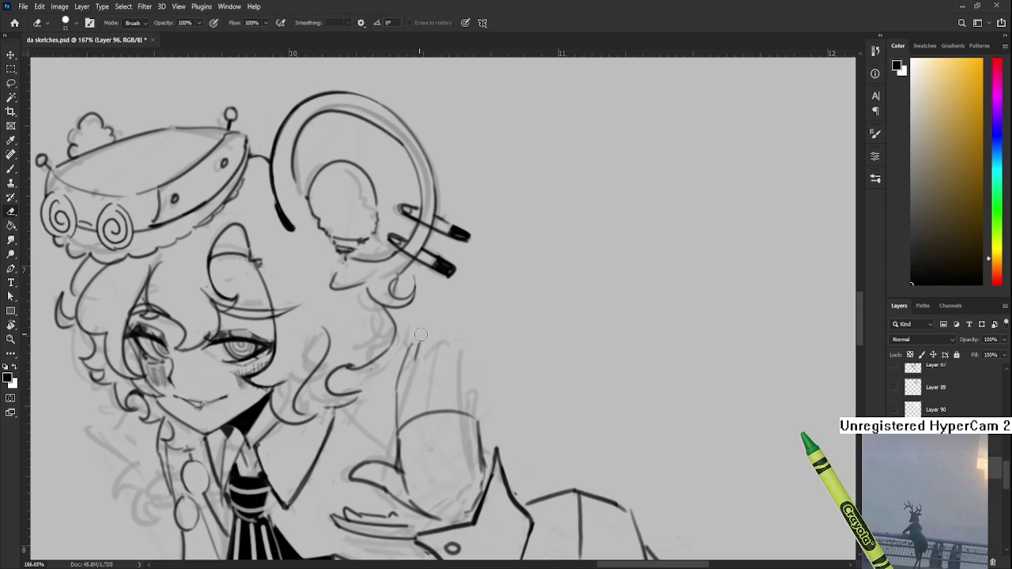
{"action": "key", "text": "b"}
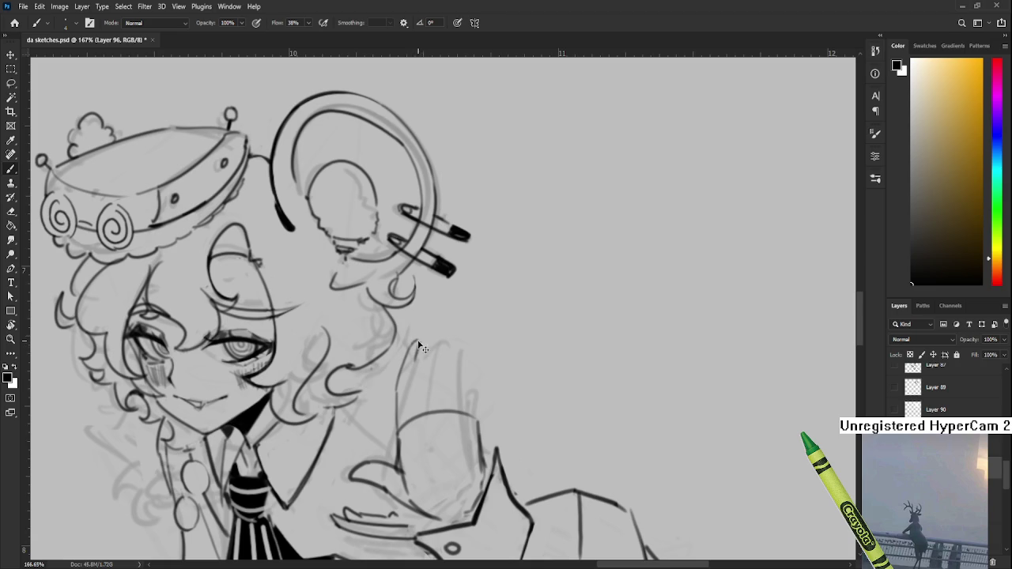
{"action": "left_click_drag", "start_coordinate": [421, 333], "coordinate": [412, 336]}
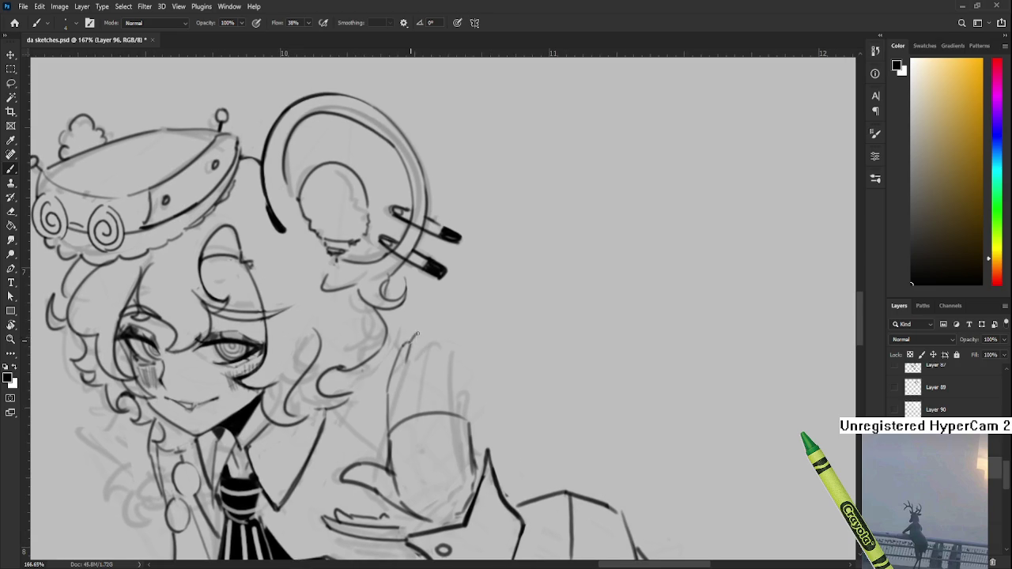
{"action": "left_click_drag", "start_coordinate": [416, 334], "coordinate": [411, 345]}
{"action": "key", "text": "ctrl+z"}
{"action": "left_click_drag", "start_coordinate": [408, 346], "coordinate": [421, 338]}
Draw vertical lines for the neighbouring fingers, retrying the outer finger strokes
{"action": "left_click_drag", "start_coordinate": [406, 367], "coordinate": [404, 405]}
{"action": "left_click_drag", "start_coordinate": [422, 350], "coordinate": [420, 393]}
{"action": "key", "text": "ctrl+z"}
{"action": "left_click_drag", "start_coordinate": [423, 337], "coordinate": [421, 384]}
{"action": "key", "text": "ctrl+z"}
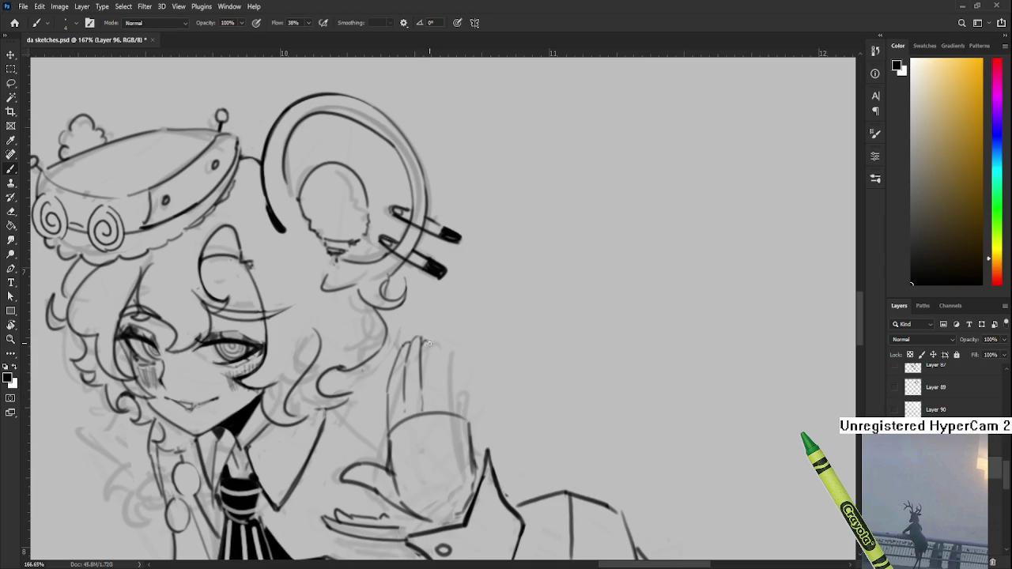
{"action": "key", "text": "ctrl+z"}
{"action": "mouse_move", "coordinate": [430, 343]}
{"action": "left_mouse_down"}
{"action": "mouse_move", "coordinate": [443, 399]}
{"action": "mouse_move", "coordinate": [437, 375]}
{"action": "left_mouse_up"}
{"action": "key", "text": "ctrl+z"}
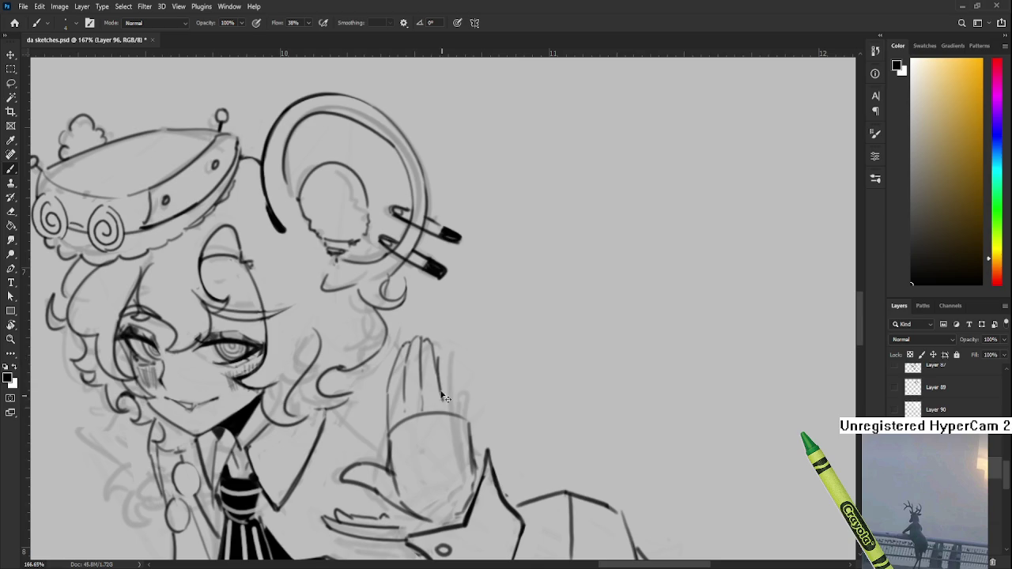